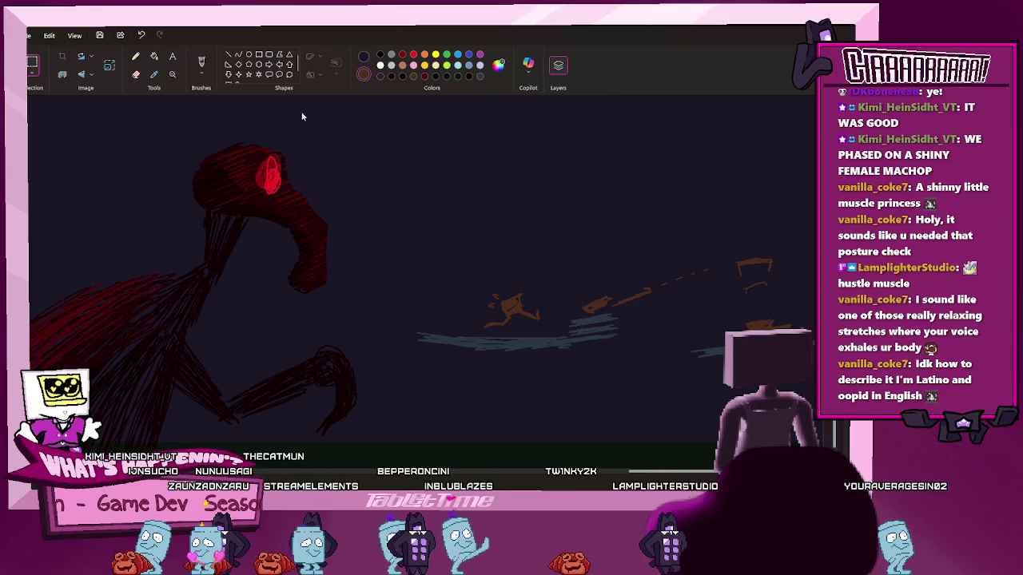
Cut the running-figure strokes, paste them back over the green patch, and fill the patch
mouse_move(386, 171)
left_mouse_down()
mouse_move(815, 463)
mouse_move(819, 397)
left_mouse_up()
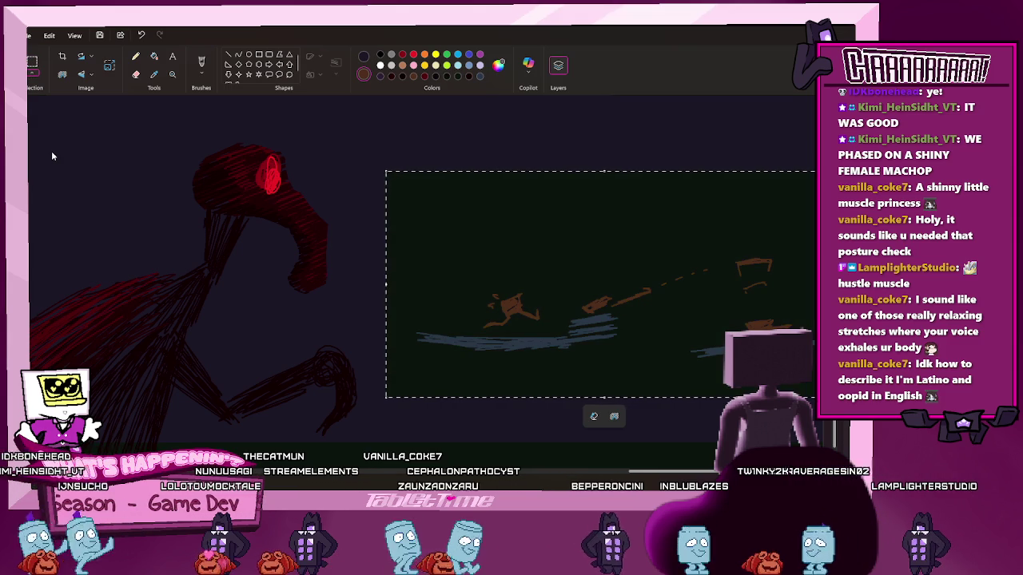
left_click(446, 265)
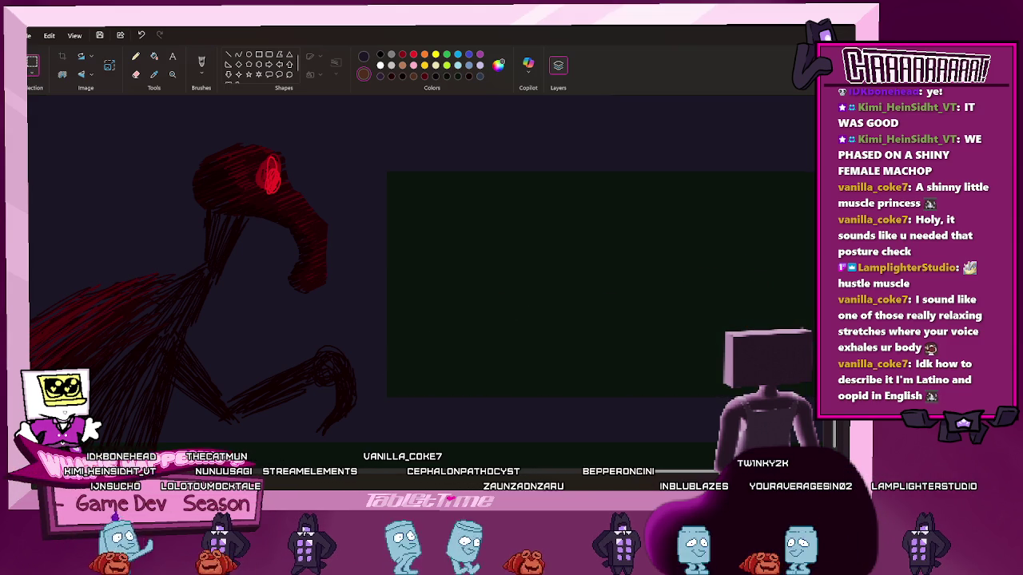
key("ctrl+v")
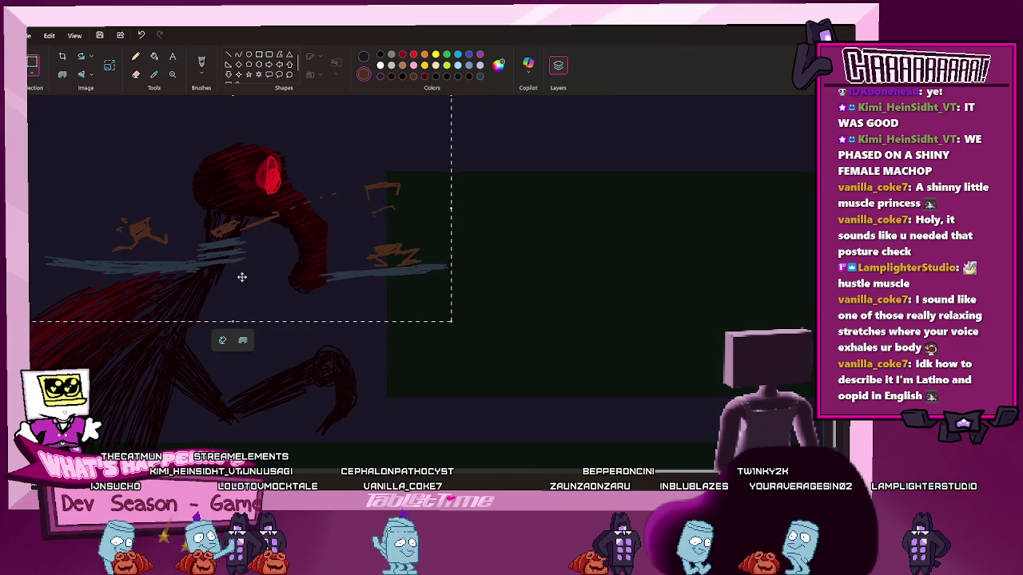
left_click_drag(241, 276, 575, 352)
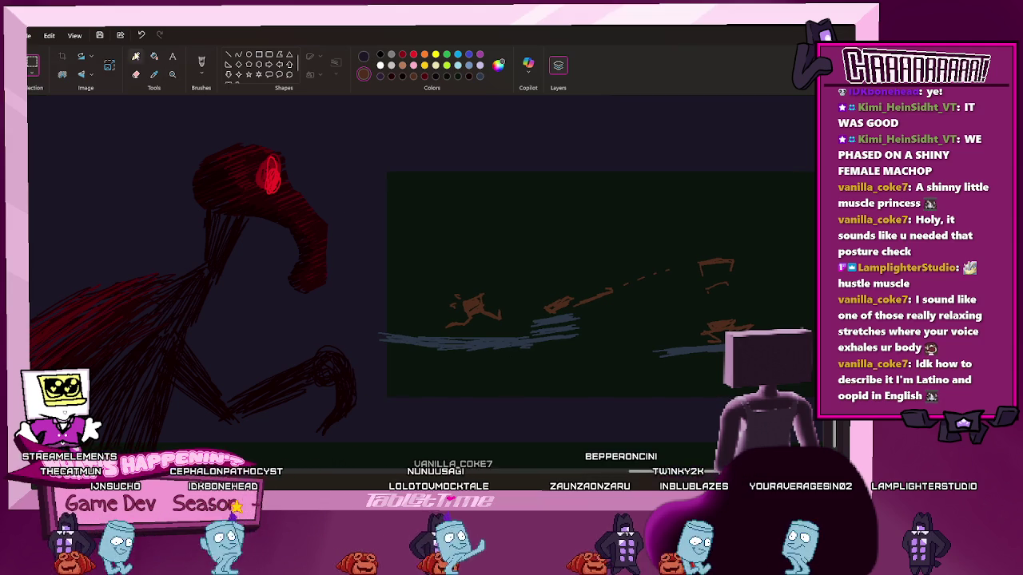
left_click(434, 313)
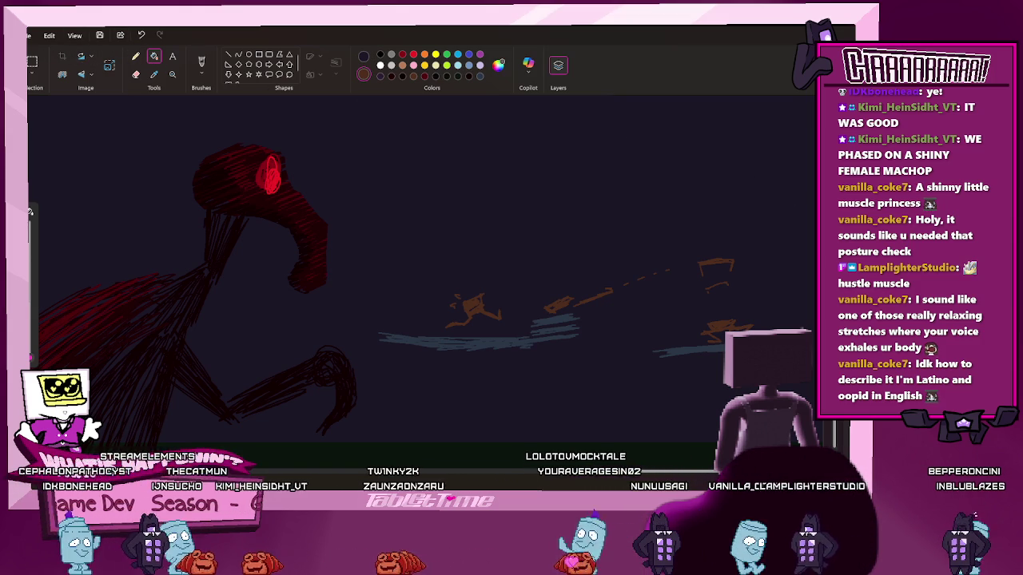
Switch to Color 1, undo the stray grey scribble, and draw the figure's round head
left_click(364, 57)
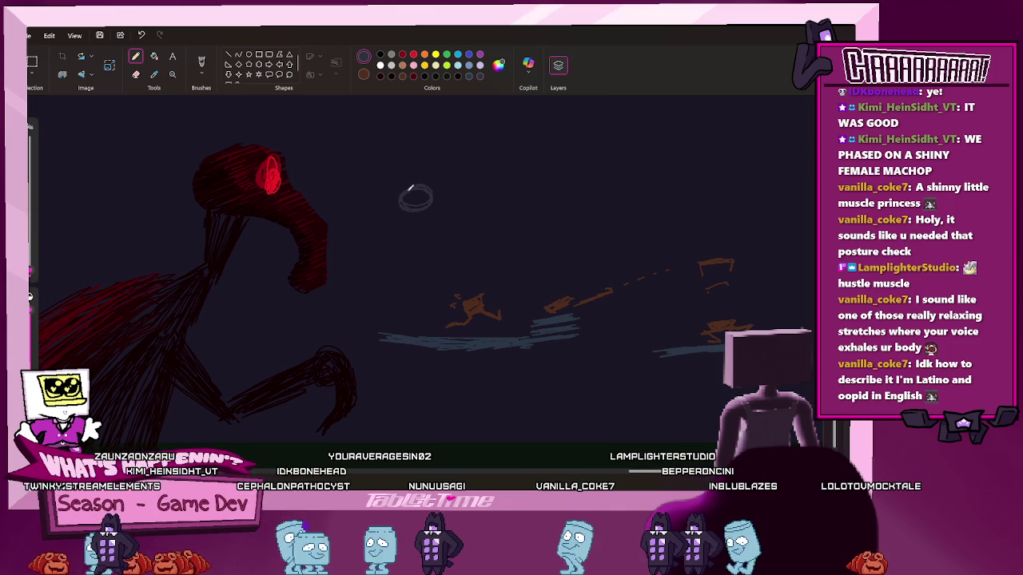
key("ctrl+z")
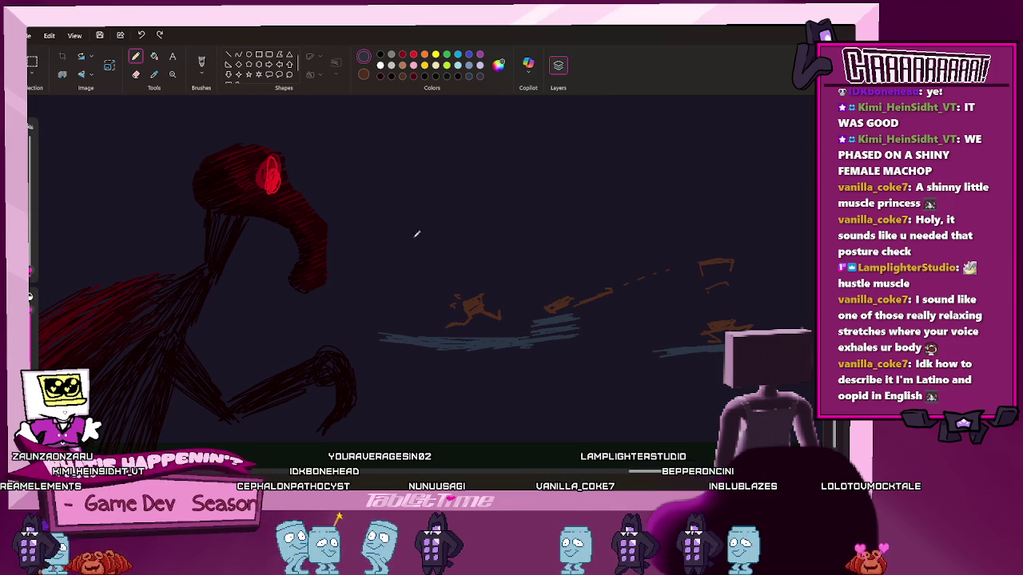
mouse_move(432, 227)
left_mouse_down()
mouse_move(420, 237)
mouse_move(442, 245)
mouse_move(445, 258)
left_mouse_up()
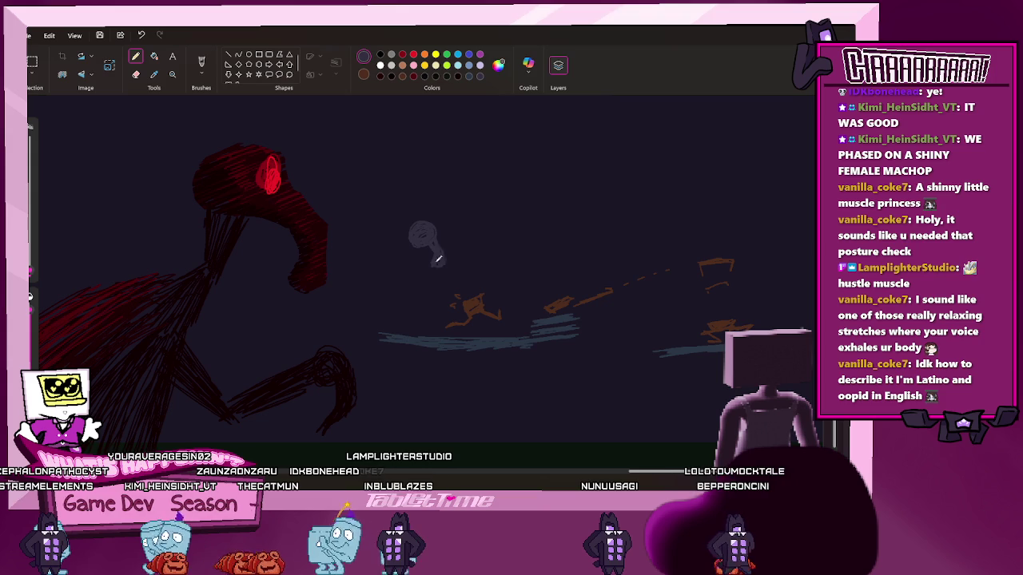
Sketch the tall grey figure's left outline, body strokes and right leg
left_click_drag(406, 251, 385, 329)
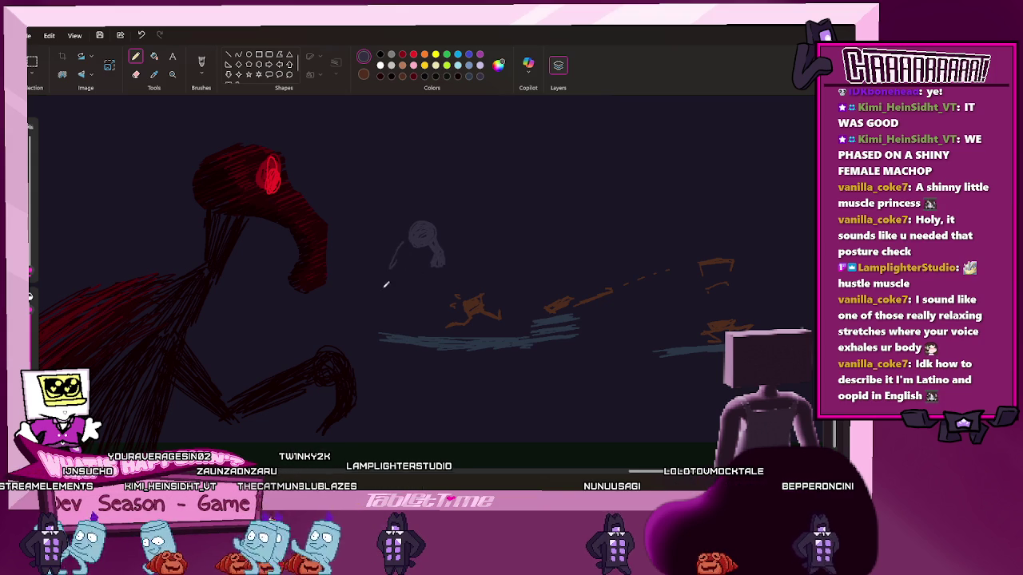
left_click_drag(426, 269, 434, 331)
mouse_move(401, 238)
left_mouse_down()
mouse_move(390, 323)
mouse_move(406, 382)
mouse_move(396, 439)
left_mouse_up()
left_click_drag(429, 367, 422, 438)
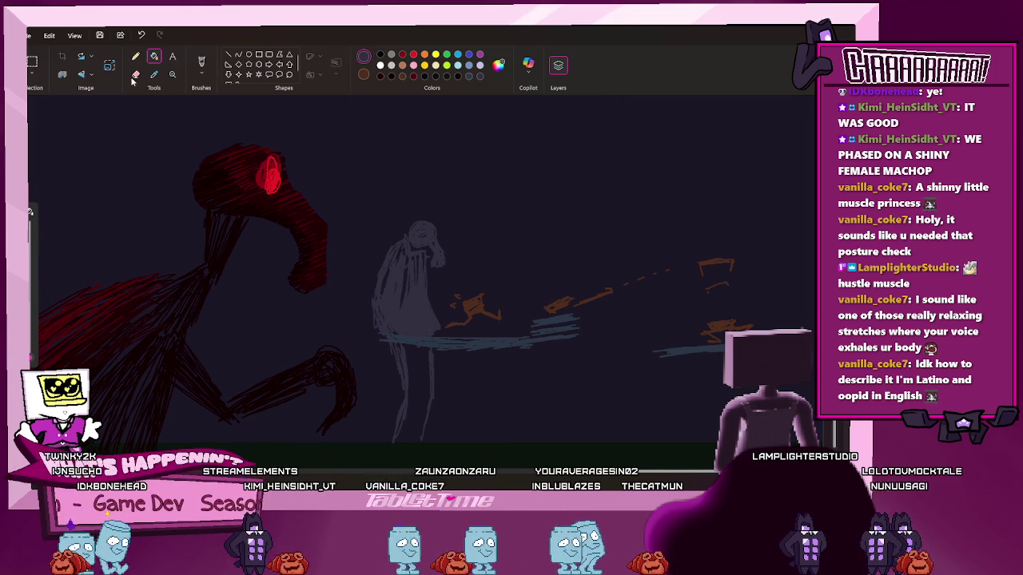
Give the grey figure a second white eye, then shade the small loop shape in sampled grey
left_click(136, 55)
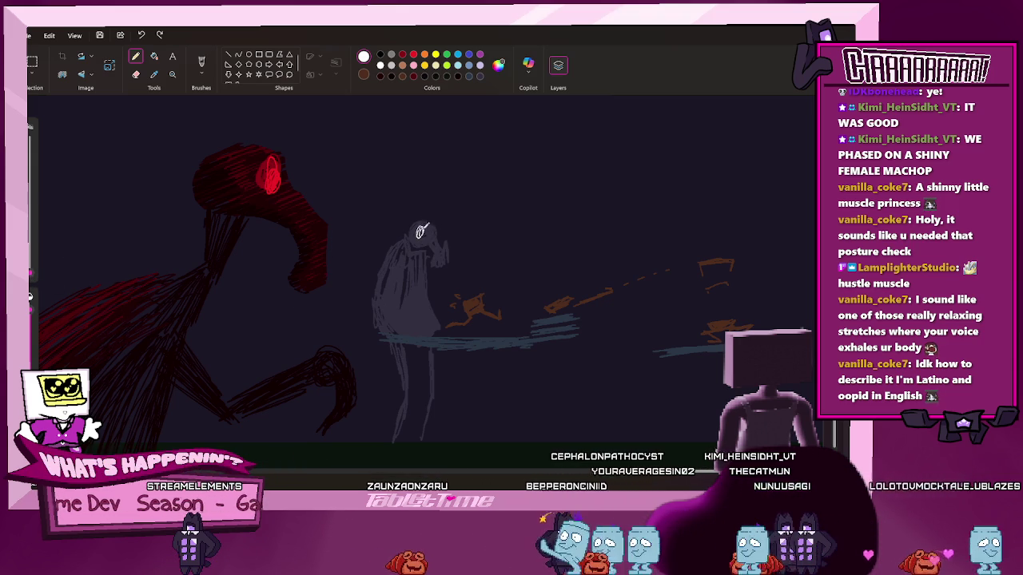
left_click_drag(429, 224, 431, 235)
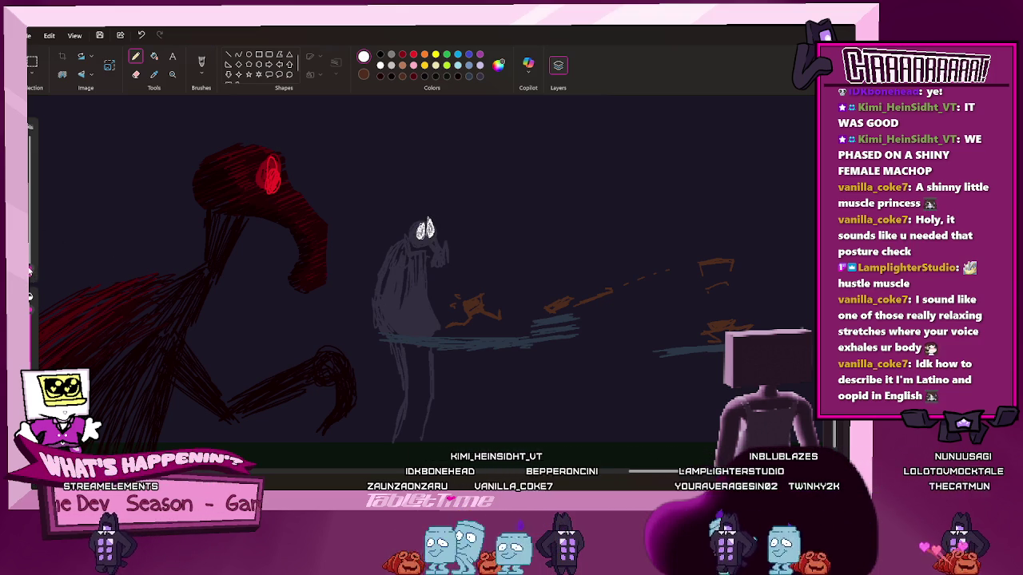
left_click_drag(400, 211, 409, 294)
key("ctrl+z")
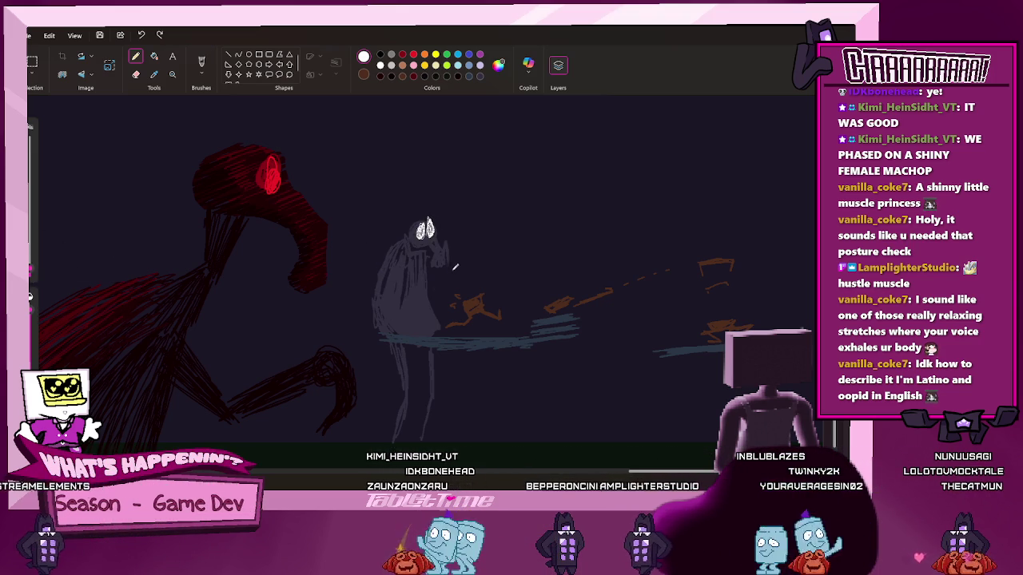
left_click_drag(452, 243, 451, 273)
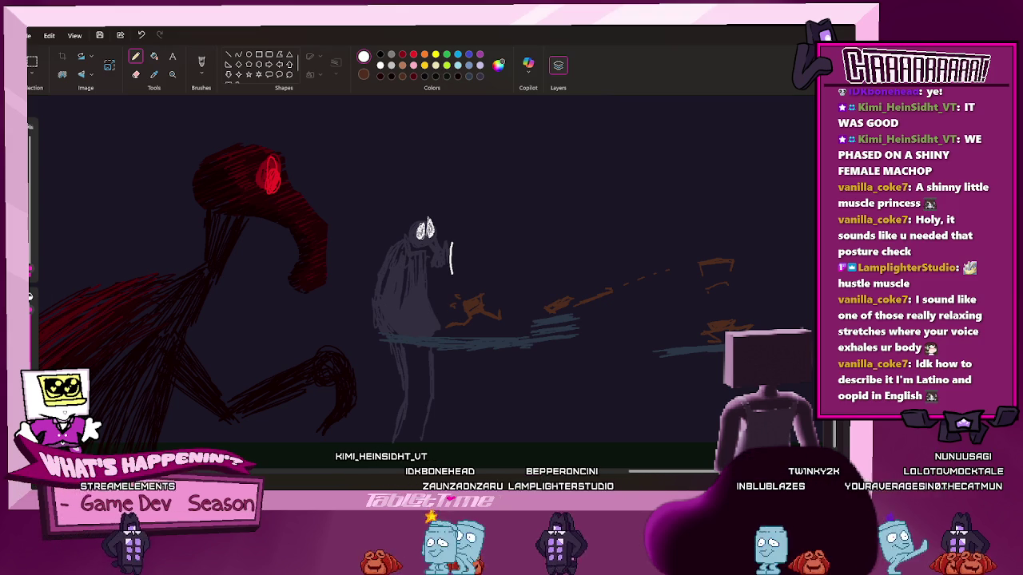
key("ctrl+z")
left_click(155, 73)
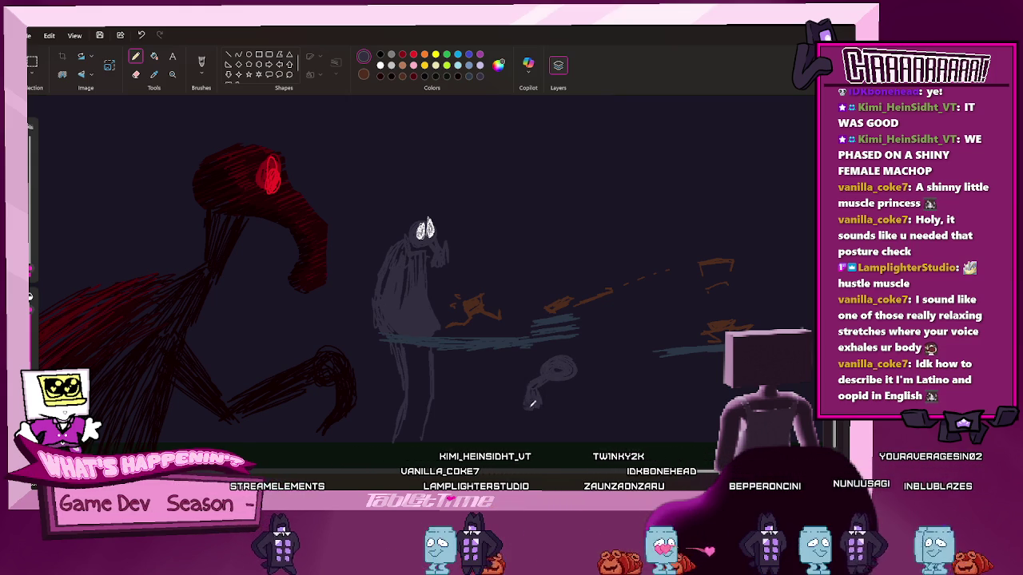
mouse_move(529, 402)
left_mouse_down()
mouse_move(546, 389)
mouse_move(529, 390)
left_mouse_up()
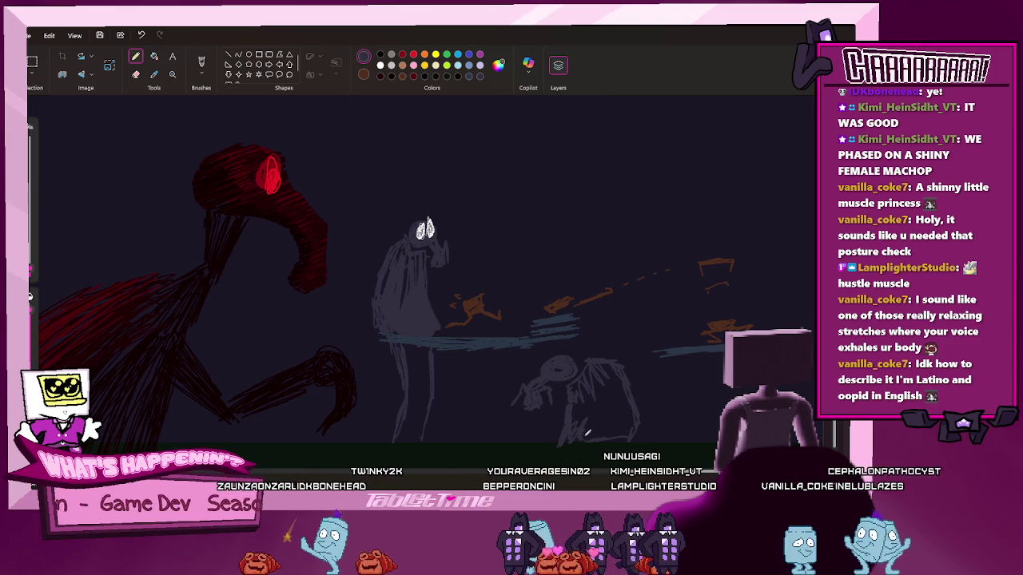
Fill the crouching creature's scribbled body solid grey and start a new figure's round head
left_click(154, 56)
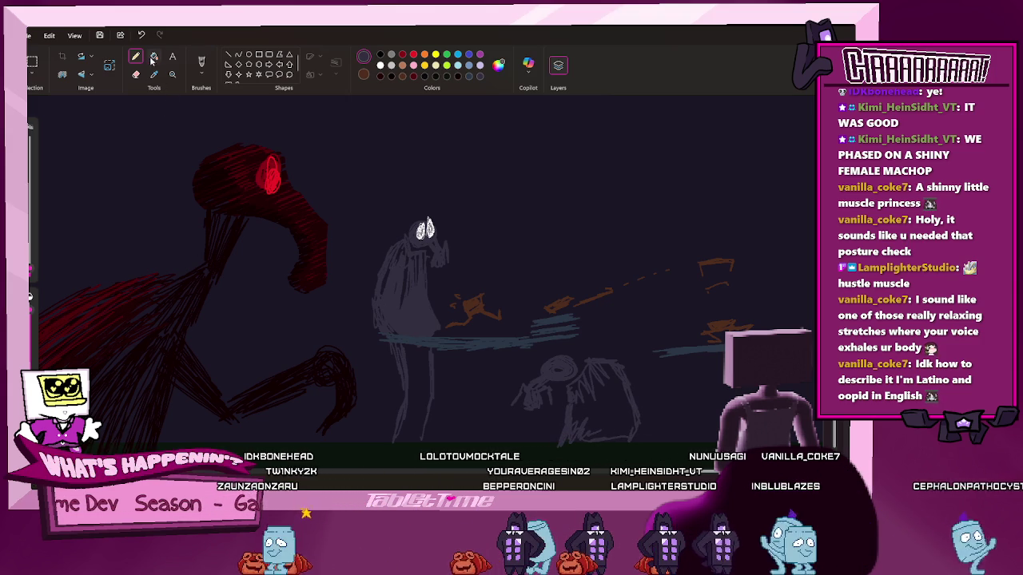
left_click(614, 425)
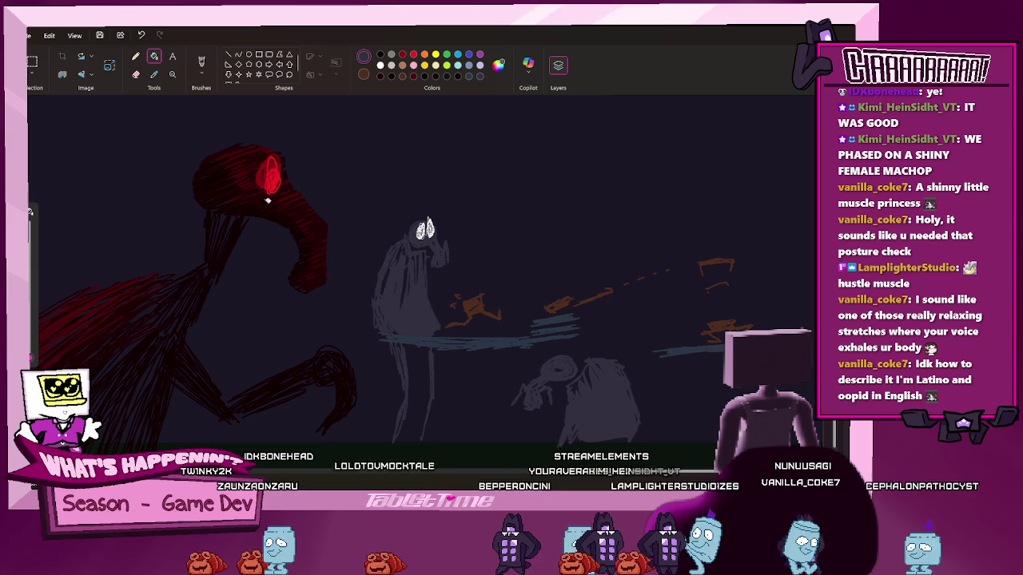
left_click(136, 57)
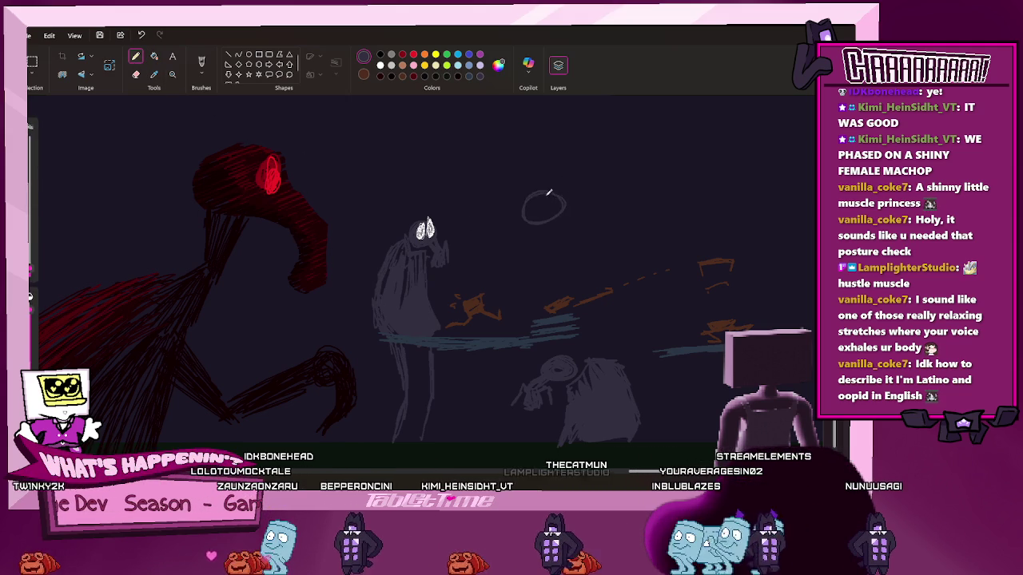
left_click_drag(553, 197, 541, 209)
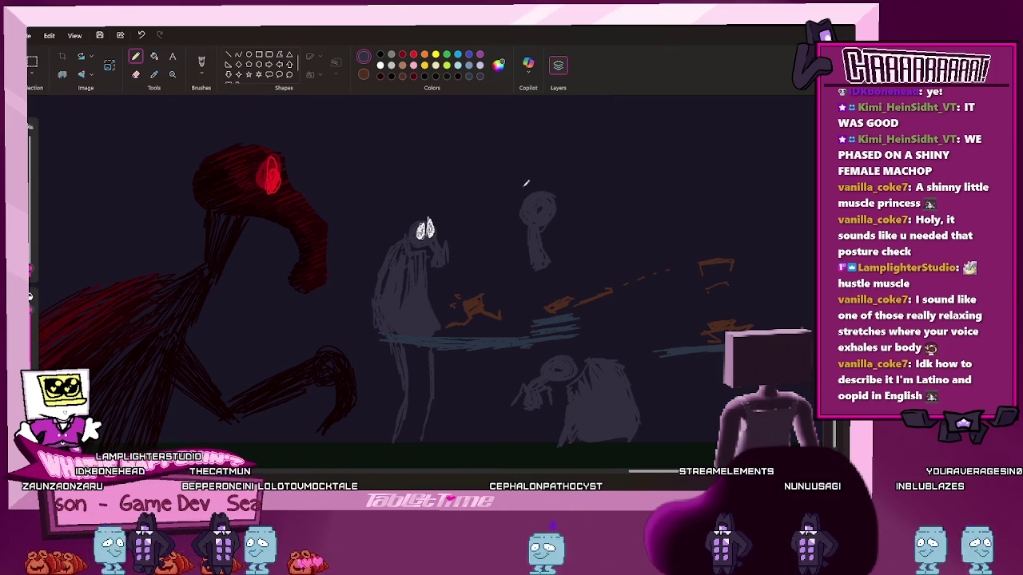
Scribble grey strokes around the new figure's head and add a body stroke
left_click_drag(528, 182, 552, 170)
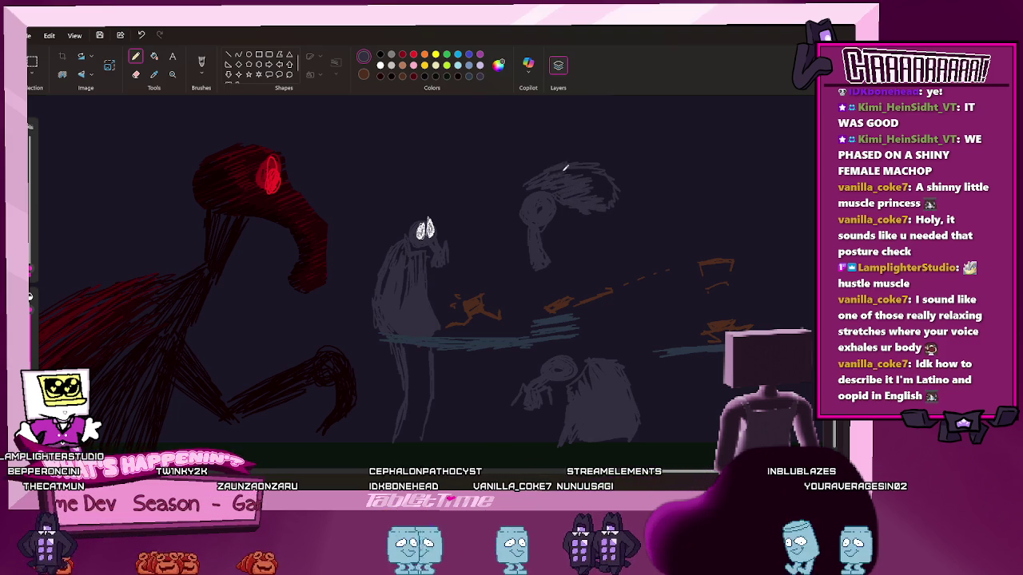
left_click(155, 56)
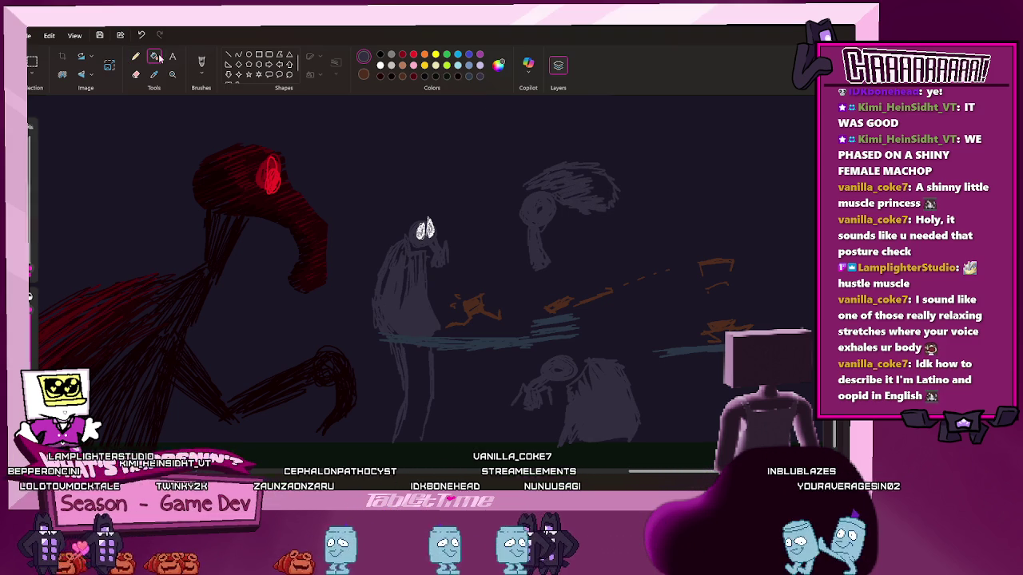
left_click(135, 56)
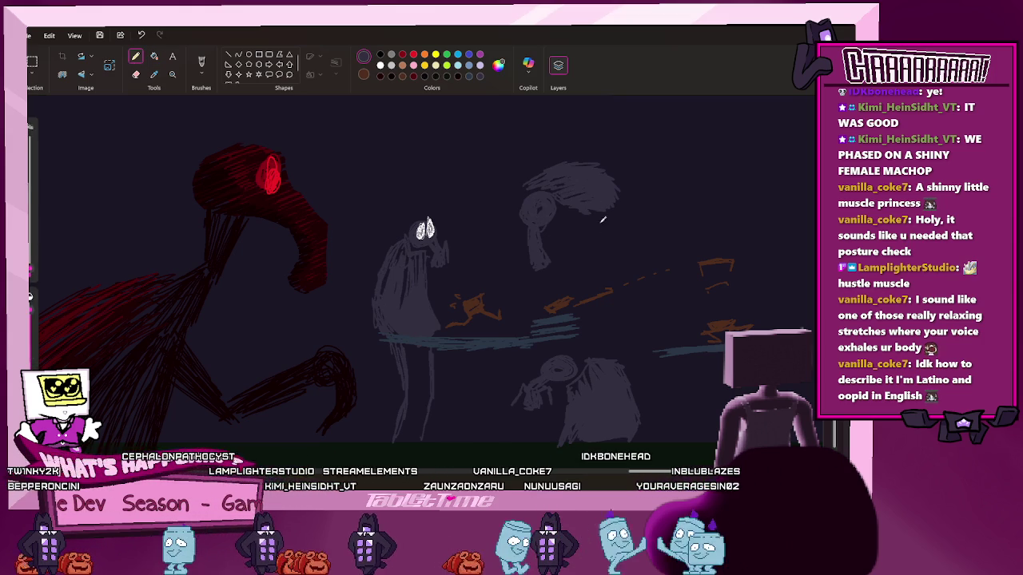
mouse_move(593, 227)
left_mouse_down()
mouse_move(610, 254)
mouse_move(585, 275)
left_mouse_up()
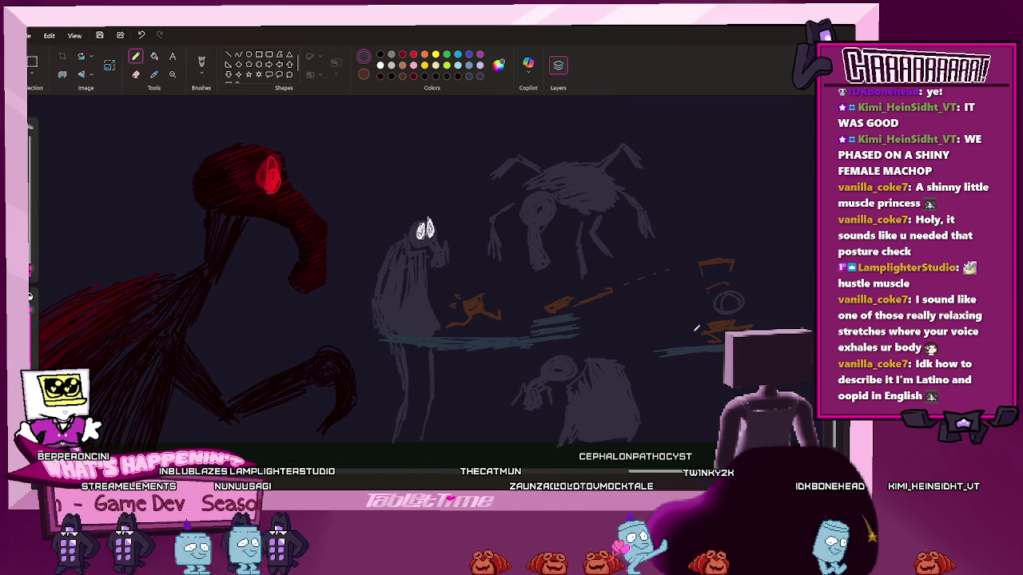
Undo the stray small circle and sketch a grey oval-headed figure at the right
key("ctrl+z")
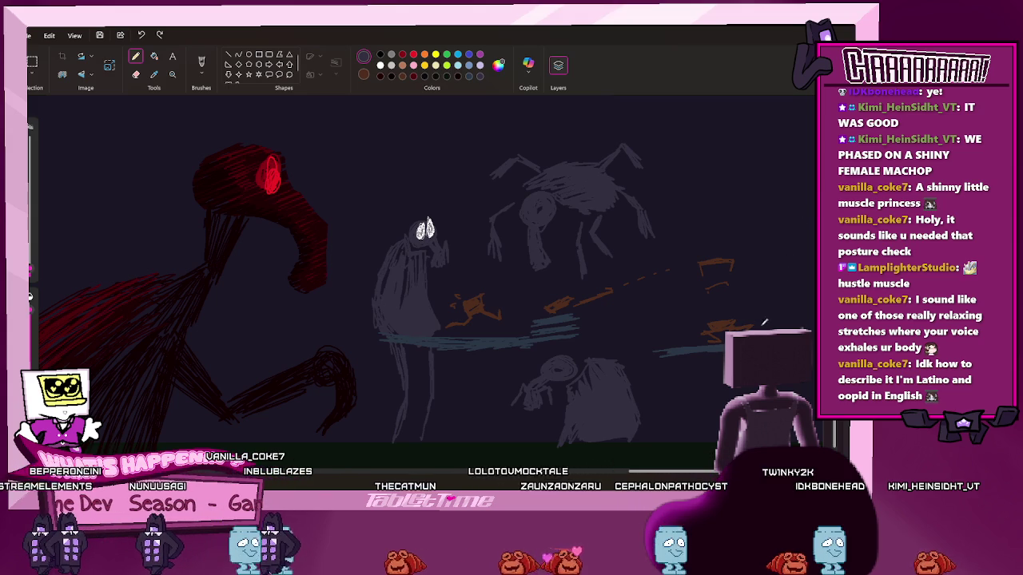
left_click_drag(773, 318, 791, 326)
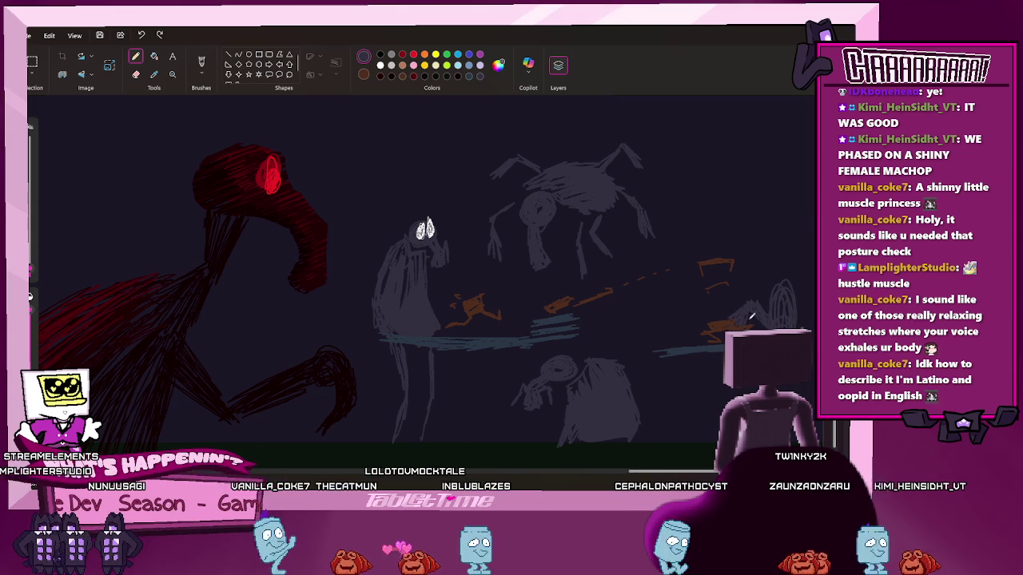
left_click_drag(768, 294, 790, 324)
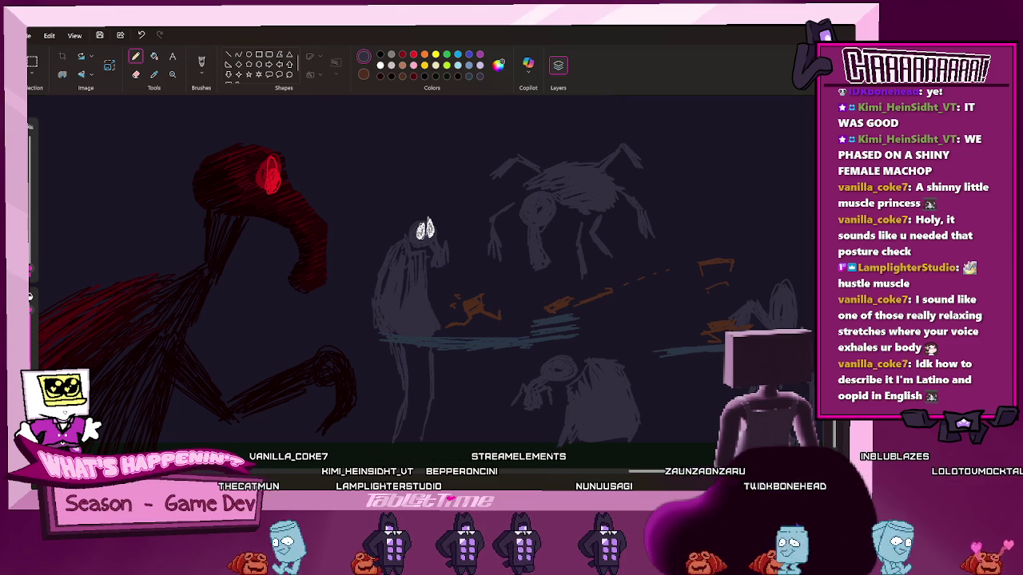
left_click(154, 56)
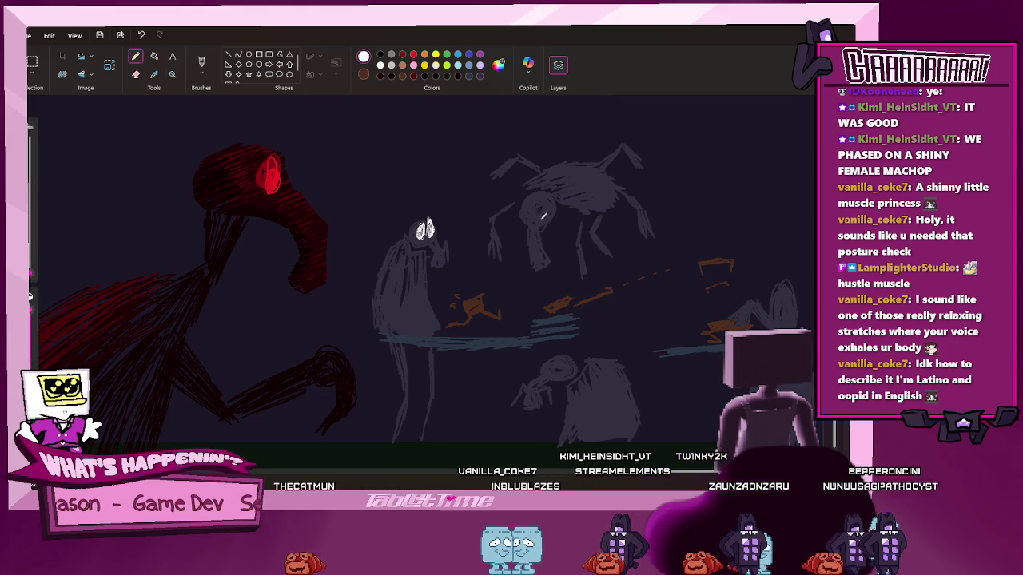
Add white eyes to the spidery creature and the right-hand shadowy figure
left_click_drag(544, 207, 541, 210)
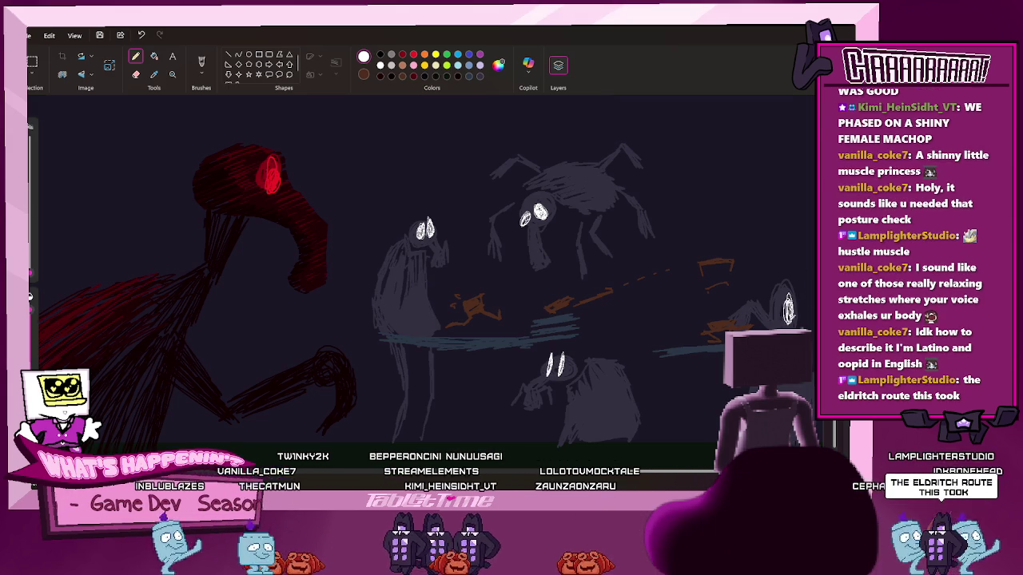
left_click_drag(776, 293, 774, 317)
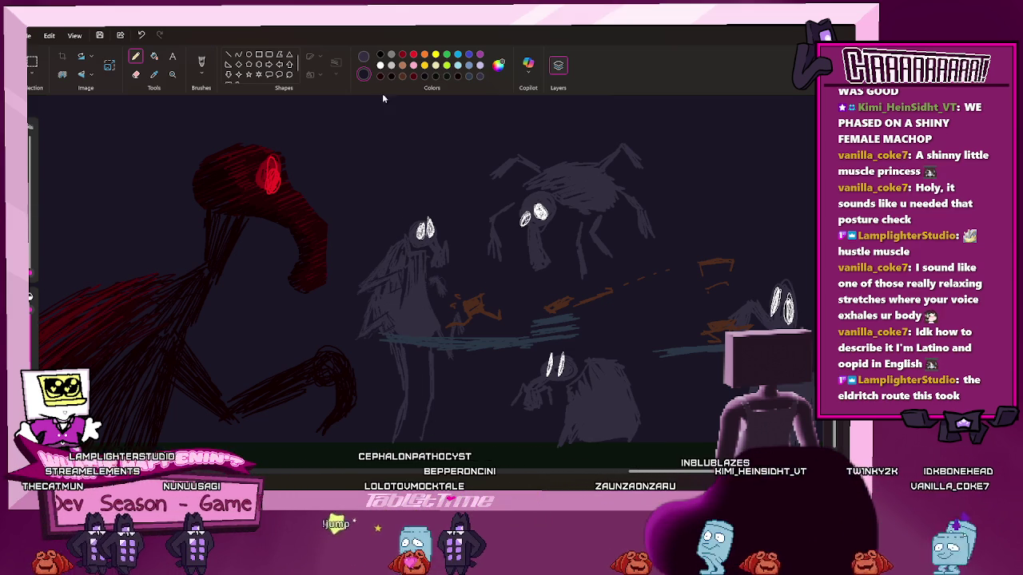
left_click(364, 56)
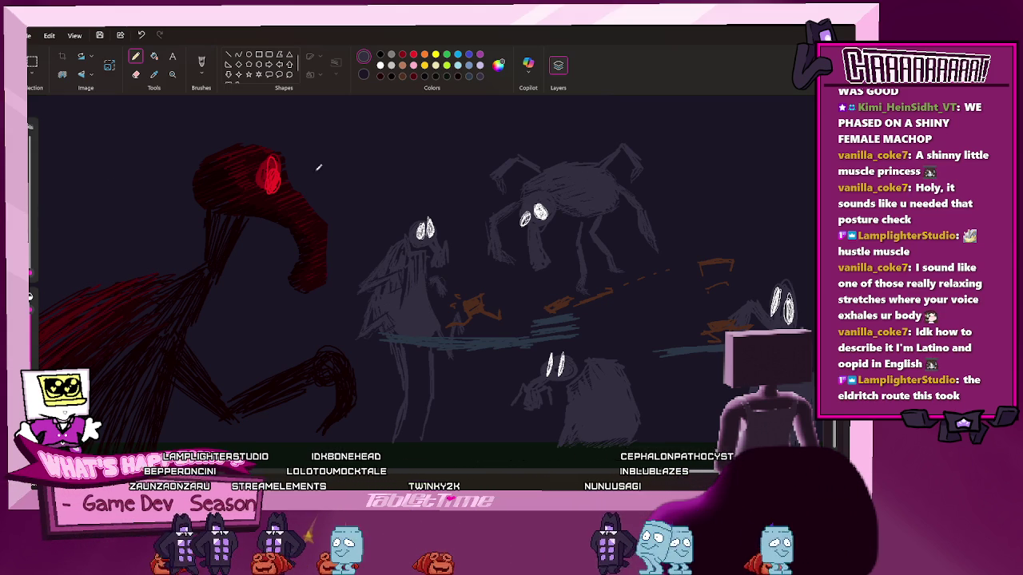
Scroll to the empty top band and select the Text tool
scroll(112, 174, "up", 3)
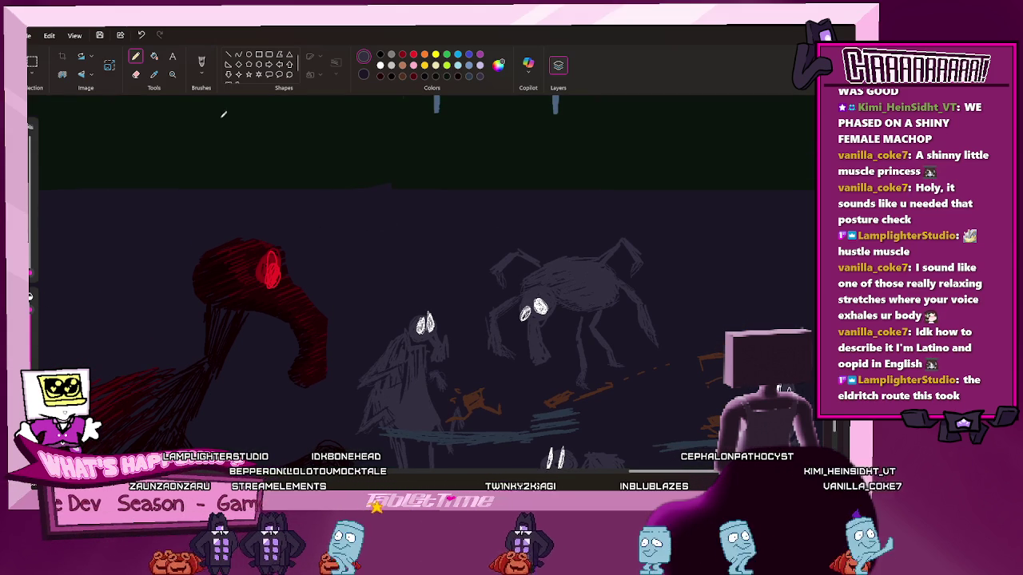
left_click(172, 60)
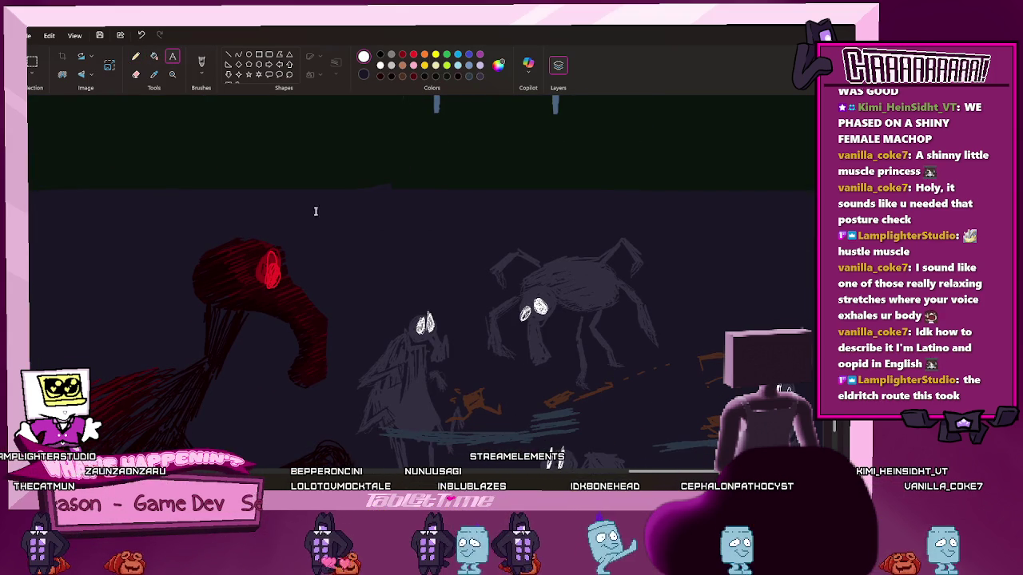
Place the SOX THE BOX title above the creatures and preview bold and pixel fonts
left_click(288, 208)
type("SOX")
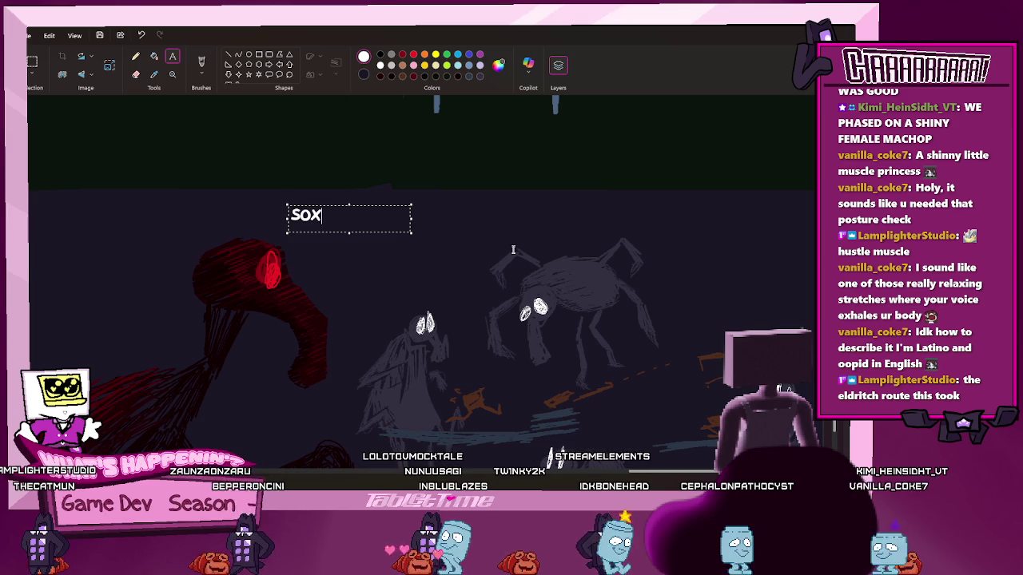
type(" THE BOX")
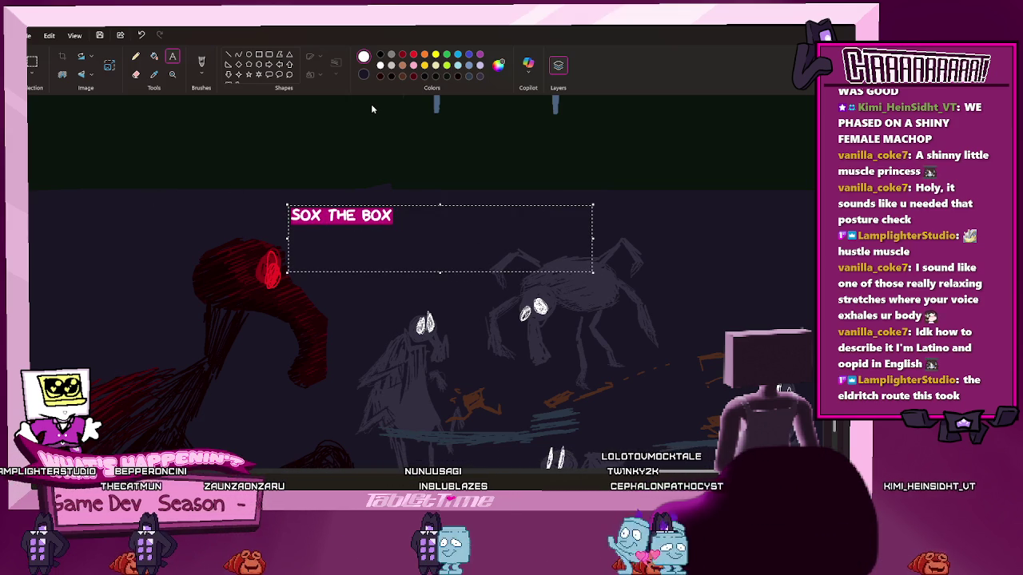
key("Down")
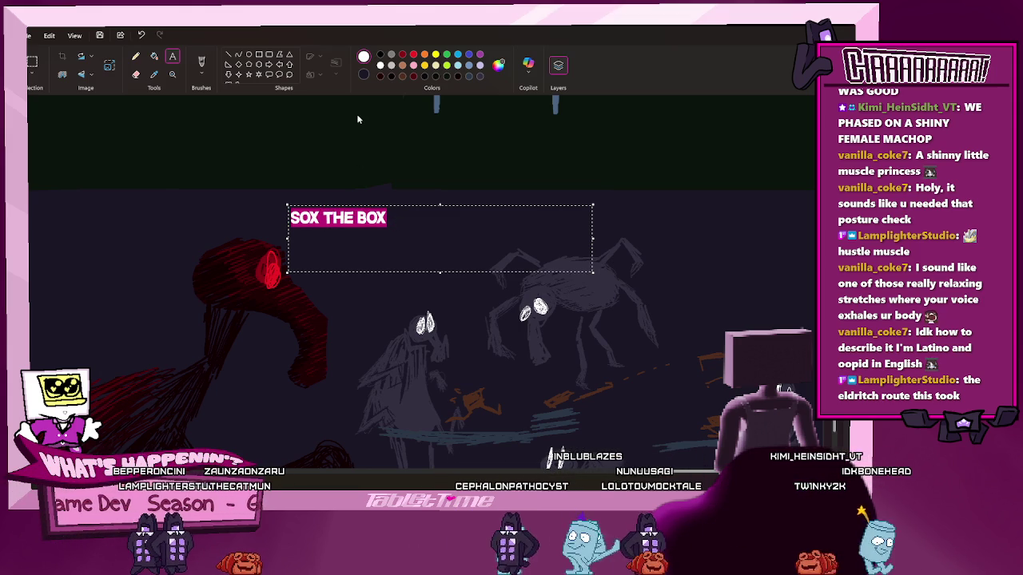
key("Down")
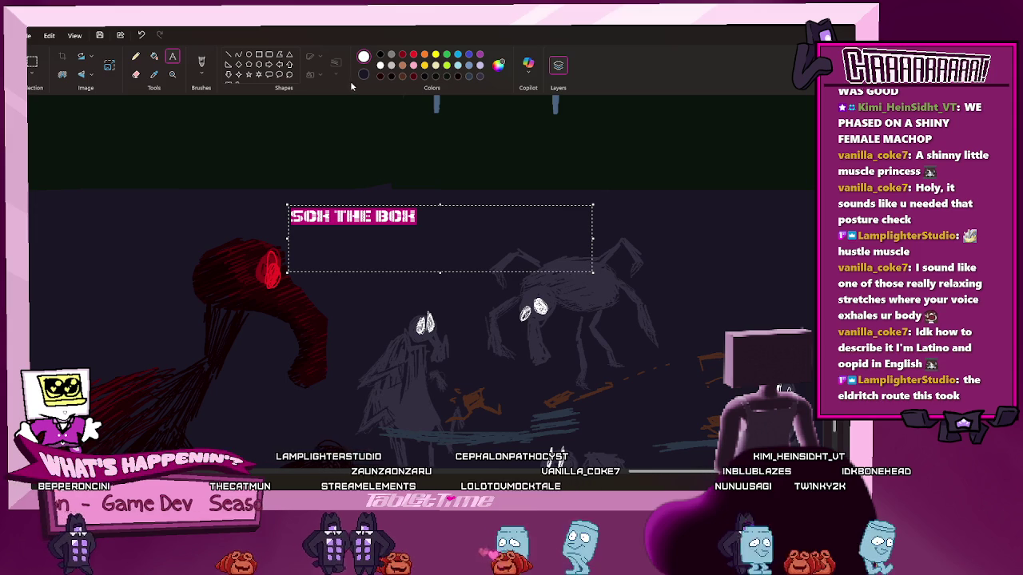
key("Up")
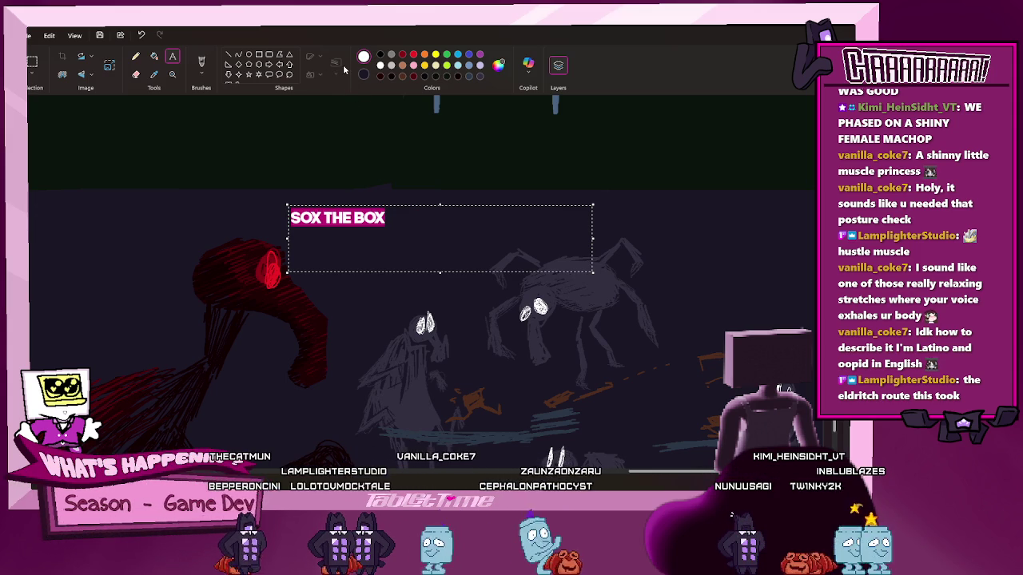
Try brushy, condensed, pixel and handwritten fonts on the title, then undo the last change
key("Down")
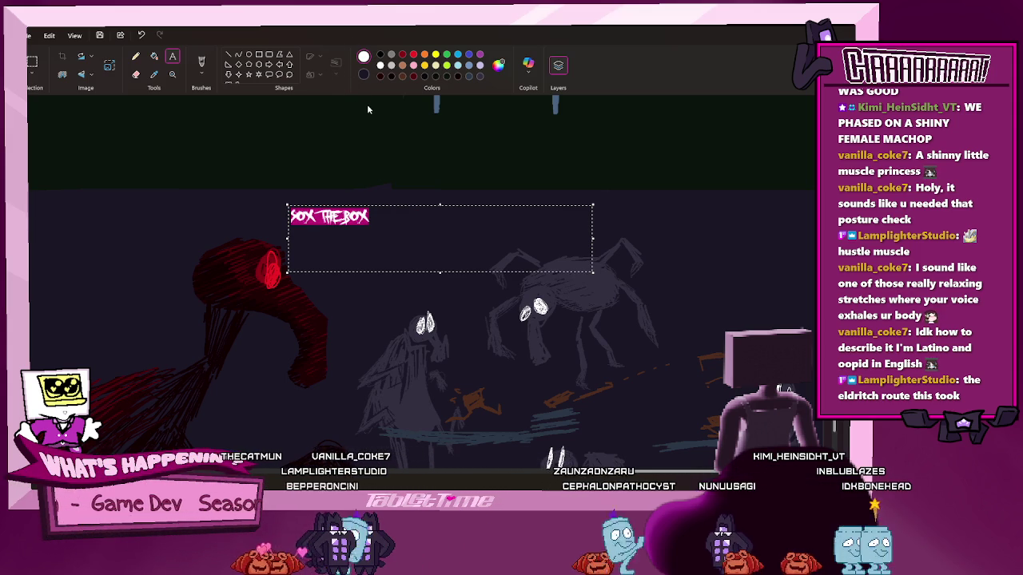
key("Down")
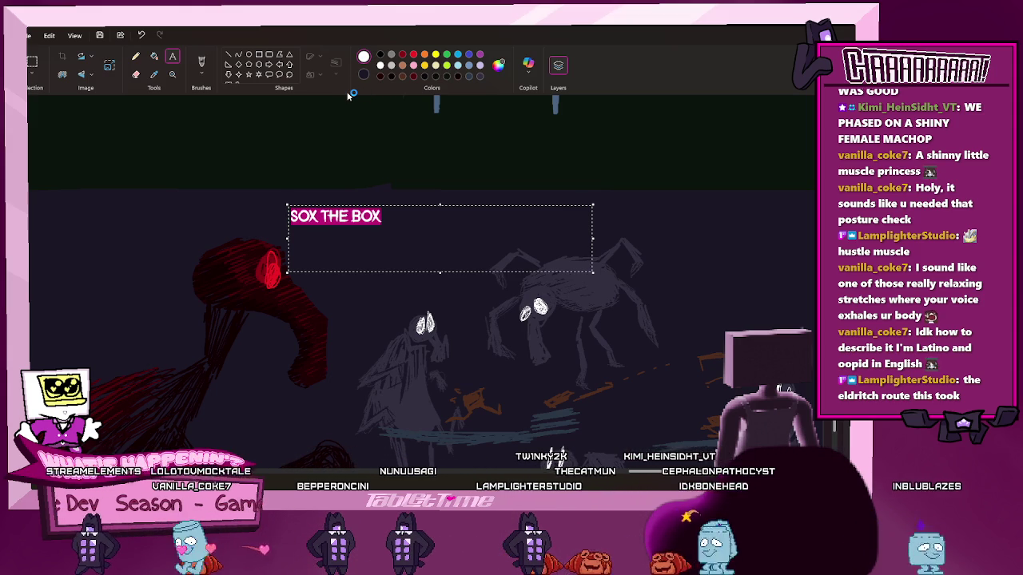
key("Down")
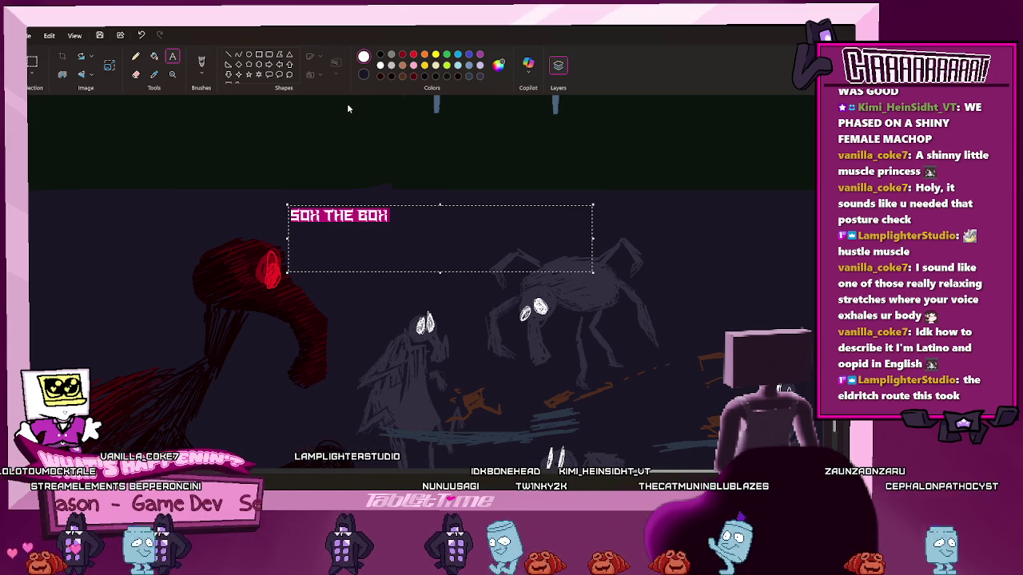
key("Down")
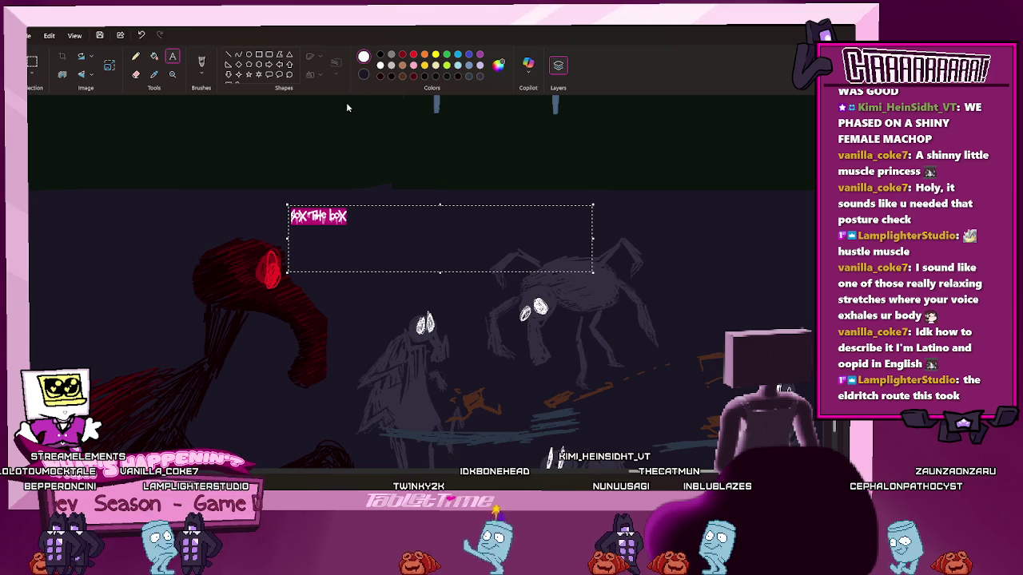
key("ctrl+z")
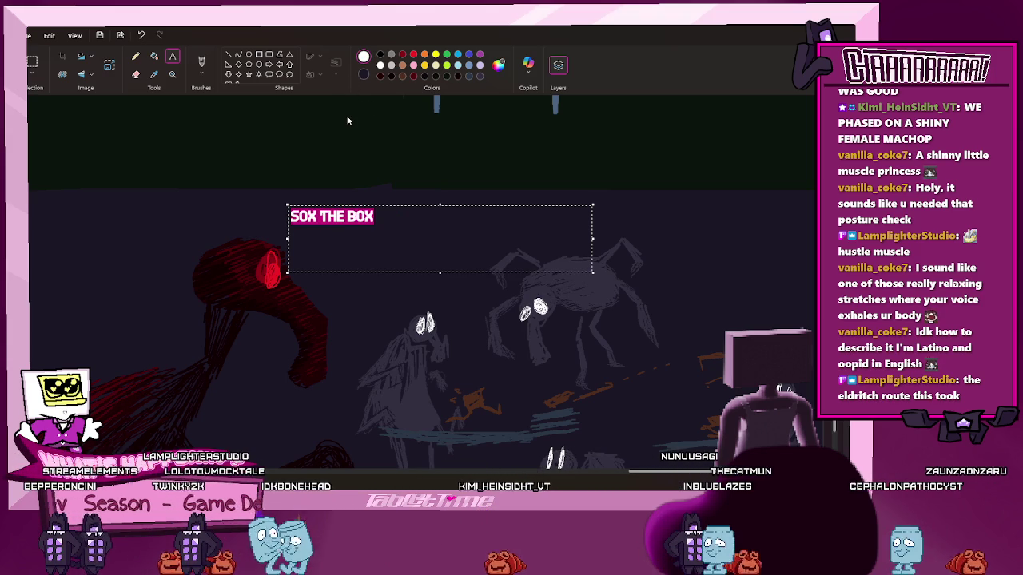
Enlarge the title text and cycle through techno, pixel, blocky, serif and decorative fonts
left_click(356, 220)
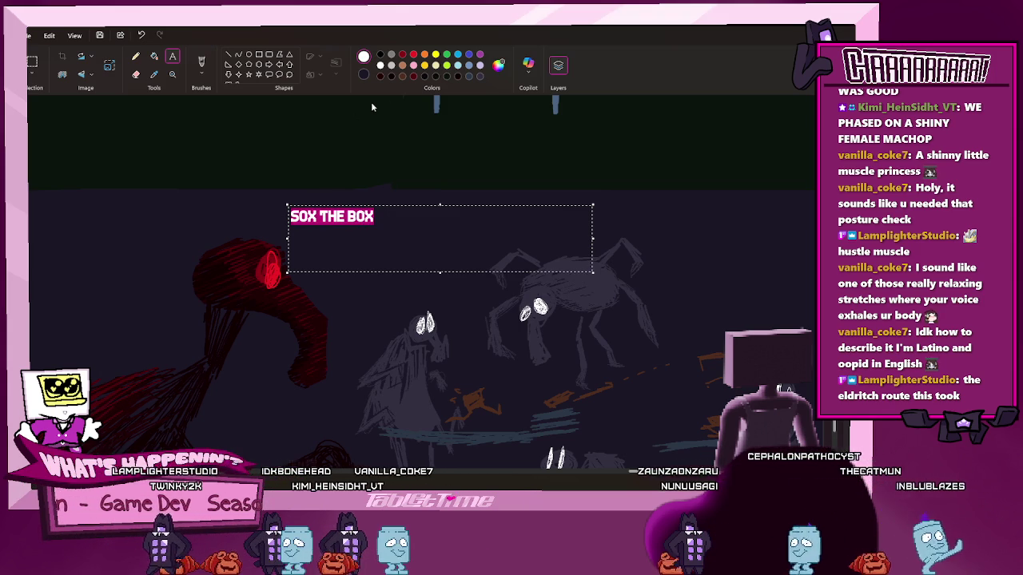
key("ctrl+]")
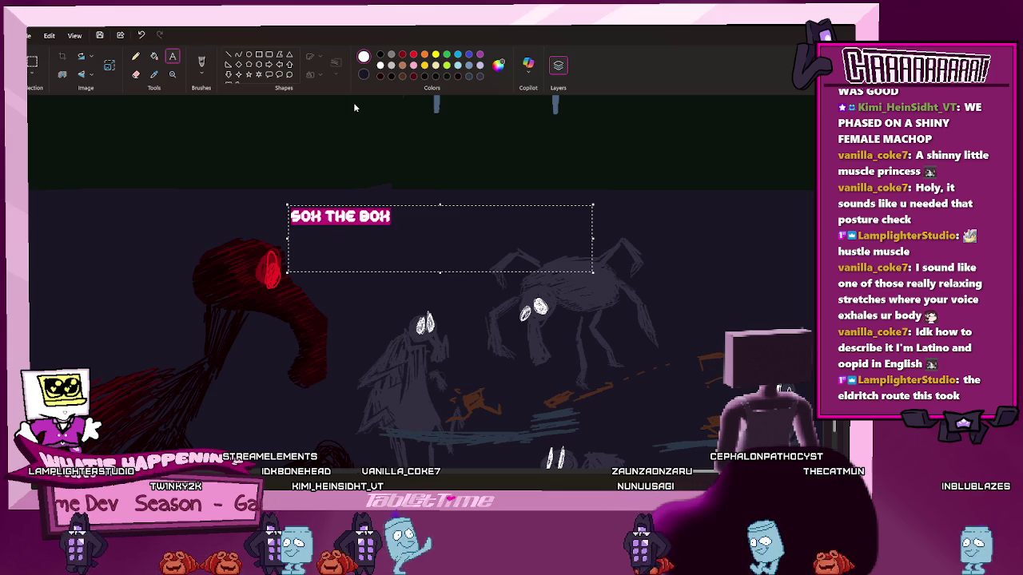
key("Down")
key("Down")
key("Down")
key("Down")
key("Down")
key("Down")
key("Down")
key("Down")
key("Down")
key("Down")
key("Down")
key("Down")
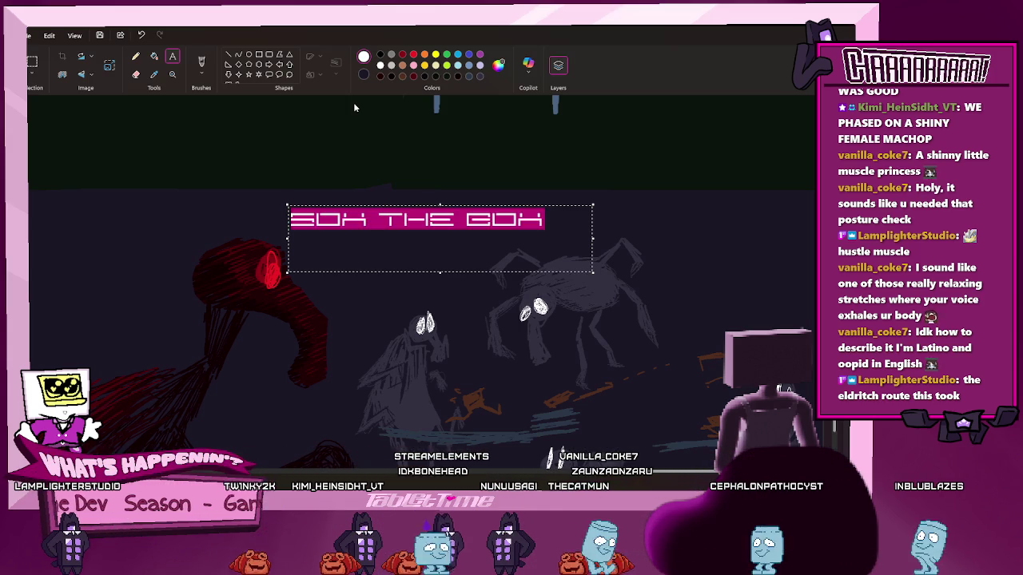
key("Down")
key("Down")
key("Down")
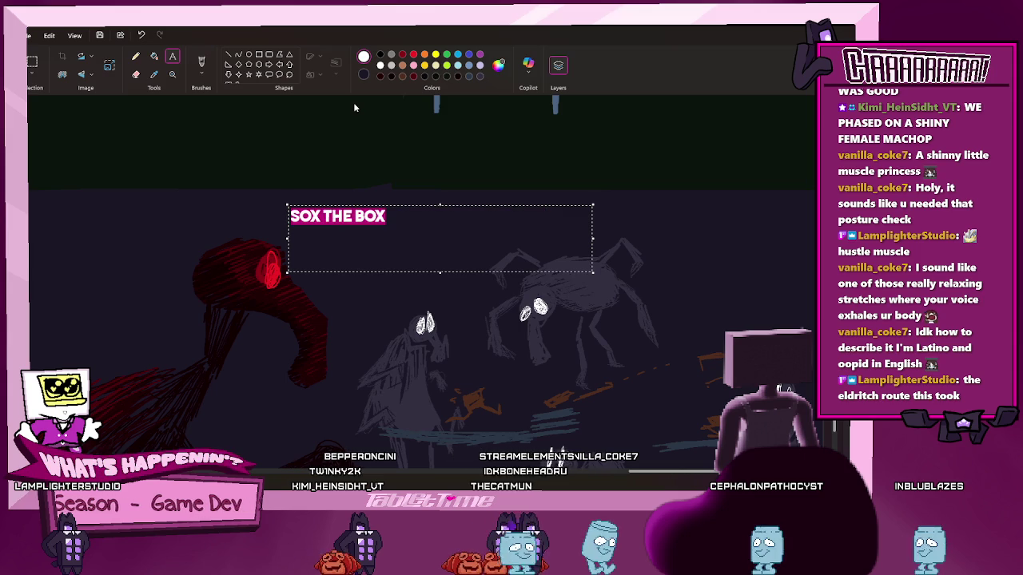
key("Down")
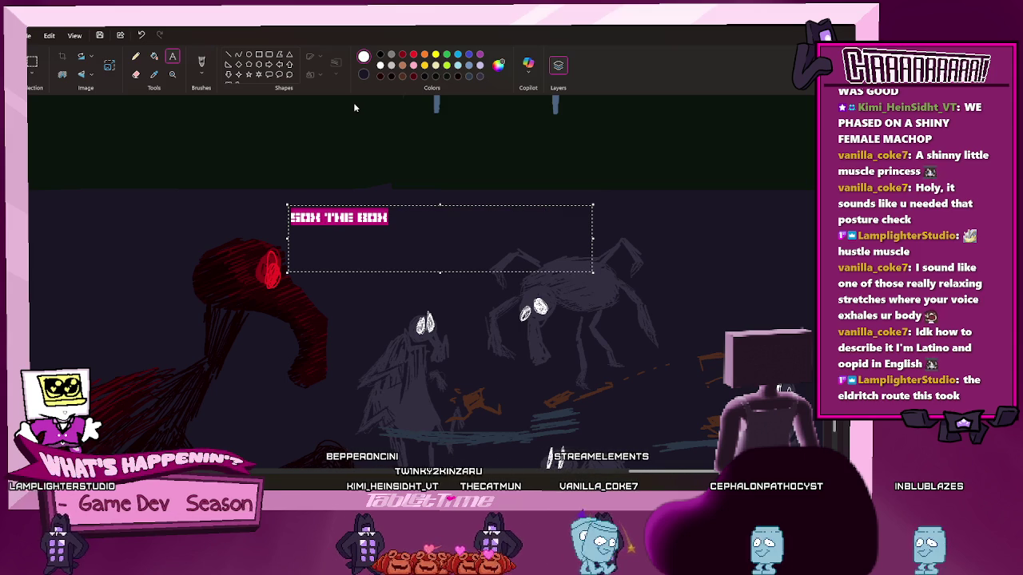
key("Down")
key("Down")
key("Down")
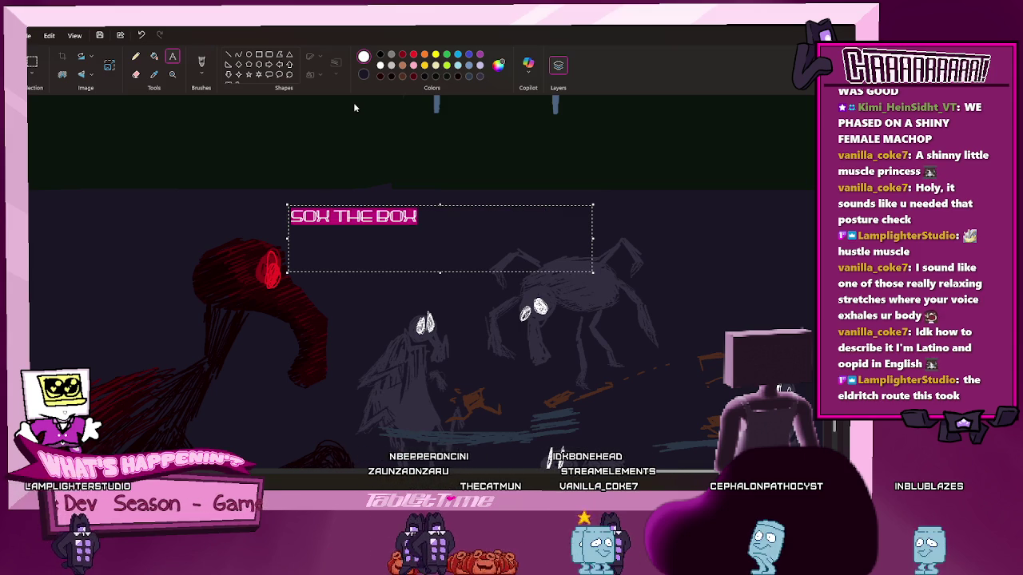
key("Down")
key("Down")
key("Down")
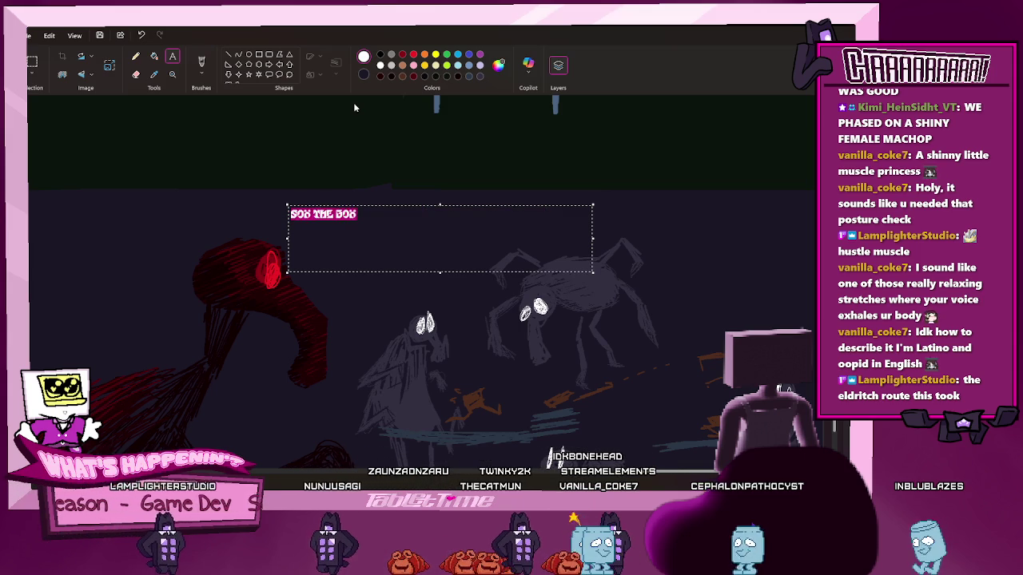
key("Down")
key("Down")
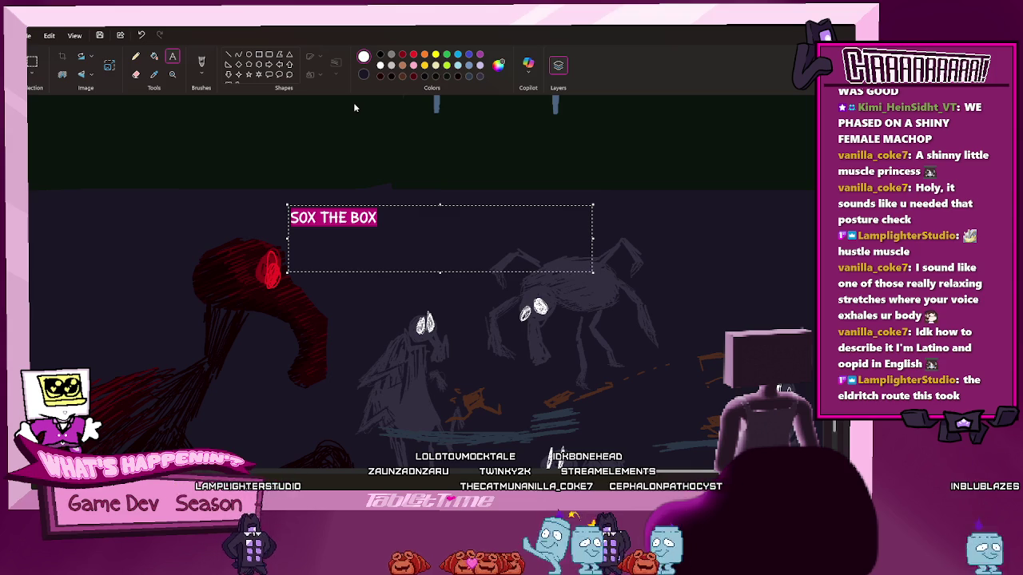
key("Down")
key("Down")
key("Down")
key("Down")
key("Down")
key("Down")
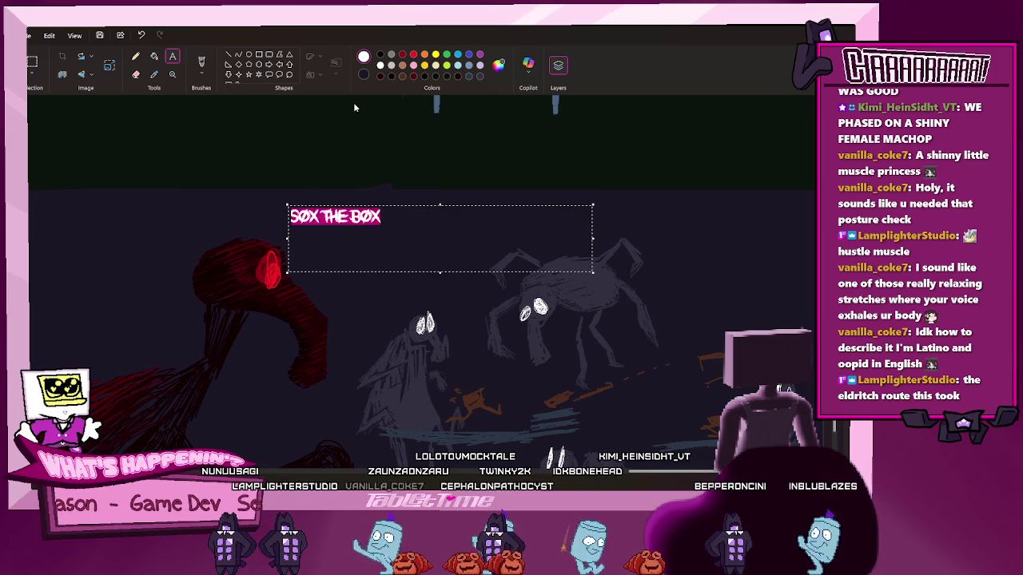
key("Down")
key("Down")
key("Down")
key("Down")
key("Down")
key("Down")
Preview fonts in the font list and set the title in a wide blocky font
key("Down")
key("Down")
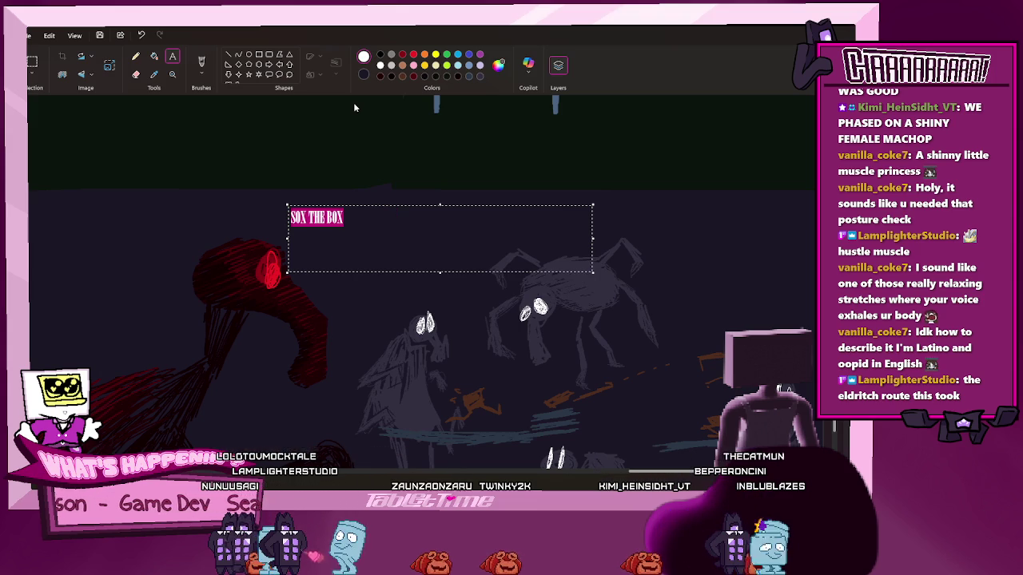
key("Down")
key("Down")
key("Down")
key("Down")
key("Down")
key("Down")
key("Down")
key("Down")
key("Down")
key("Down")
key("Down")
key("Down")
key("Down")
key("Down")
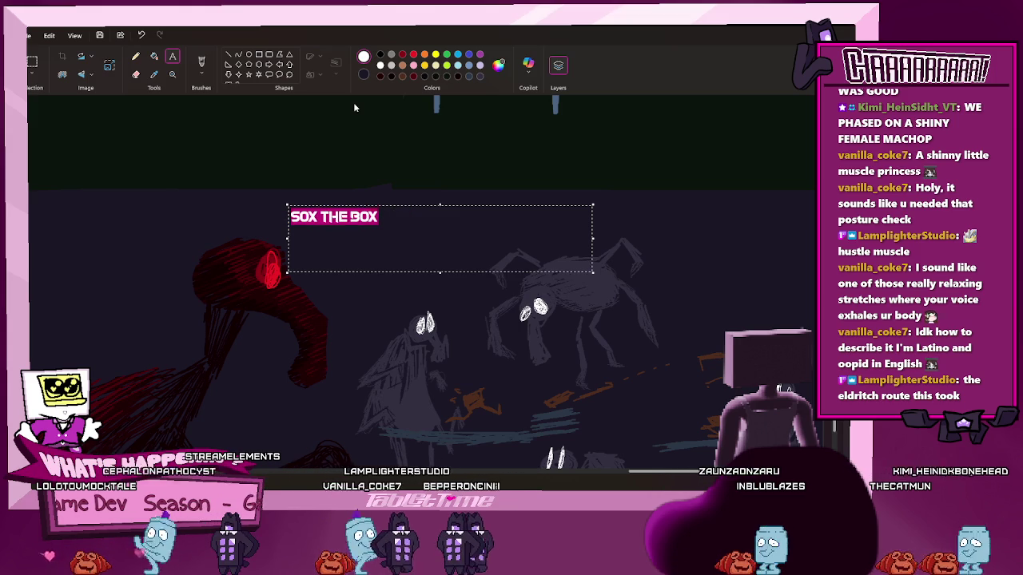
key("Down")
key("Down")
key("Down")
key("Down")
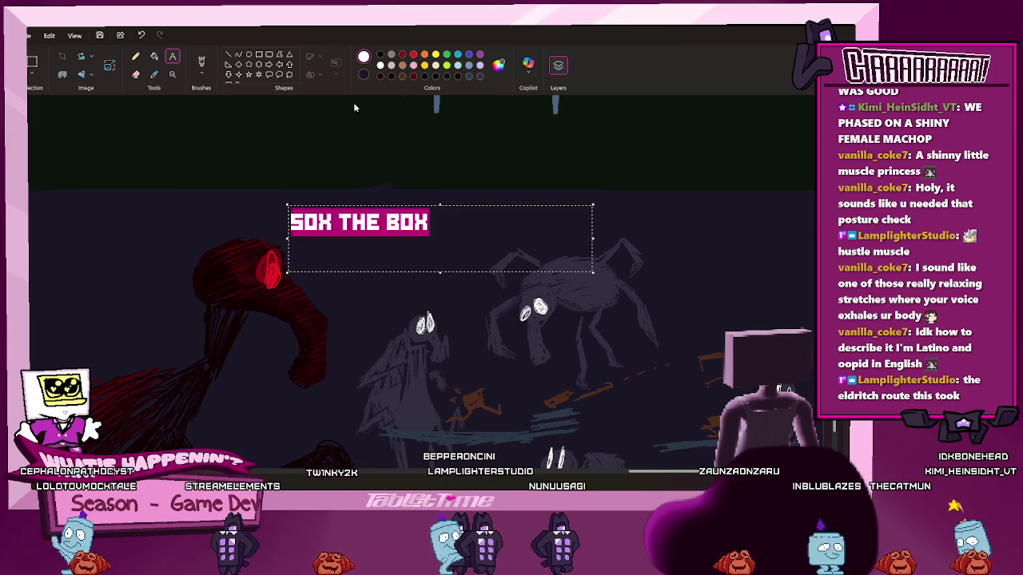
key("Down")
key("Down")
key("Down")
key("Down")
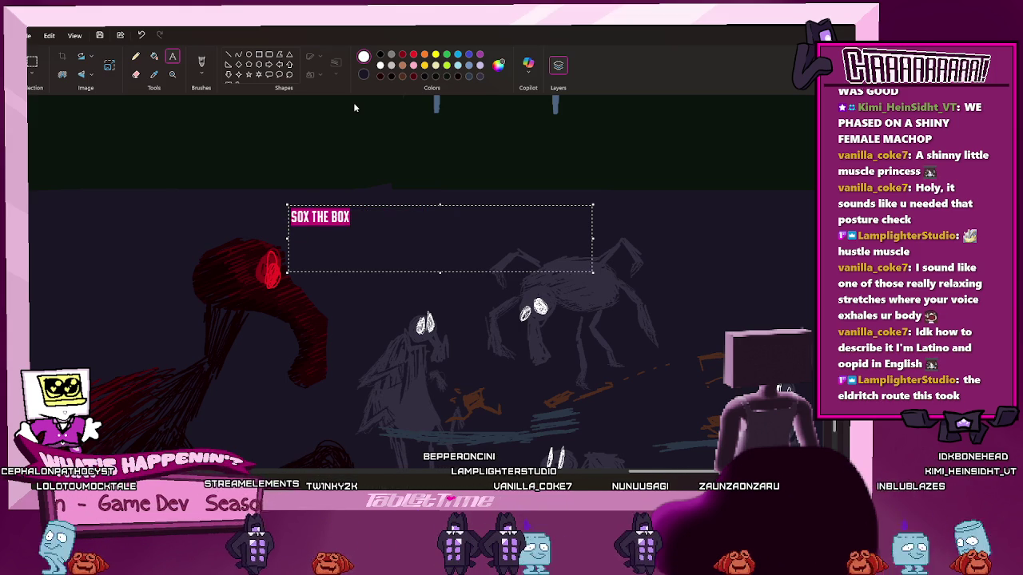
key("Down")
key("Down")
key("Down")
key("Down")
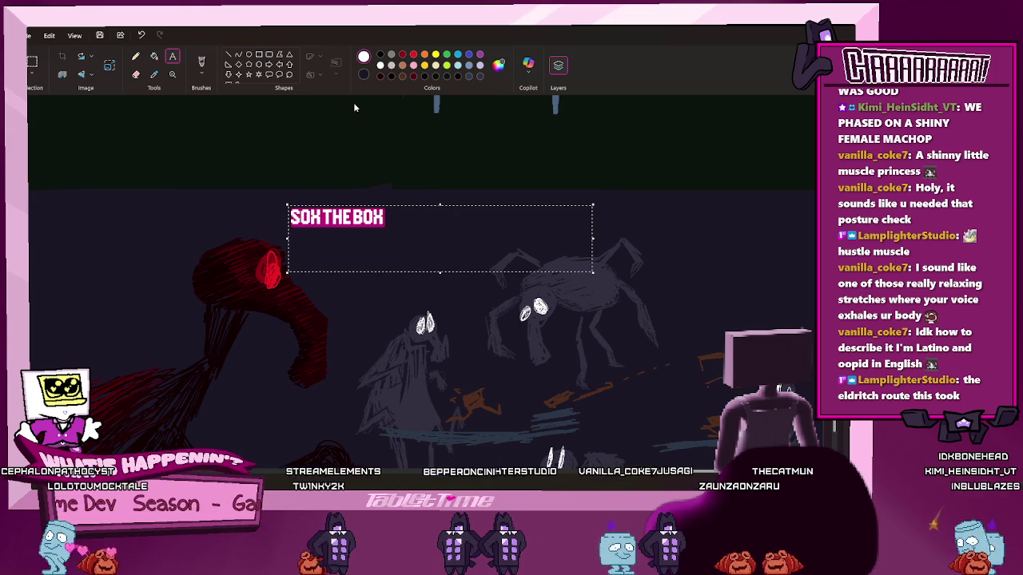
key("Down")
key("Down")
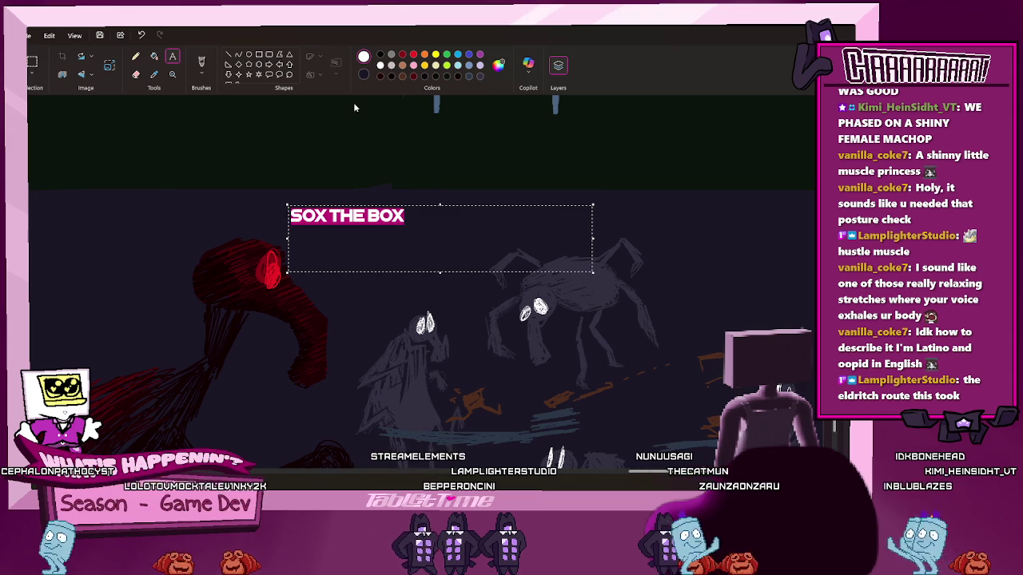
key("Down")
key("Down")
key("Down")
key("Down")
key("Down")
key("Down")
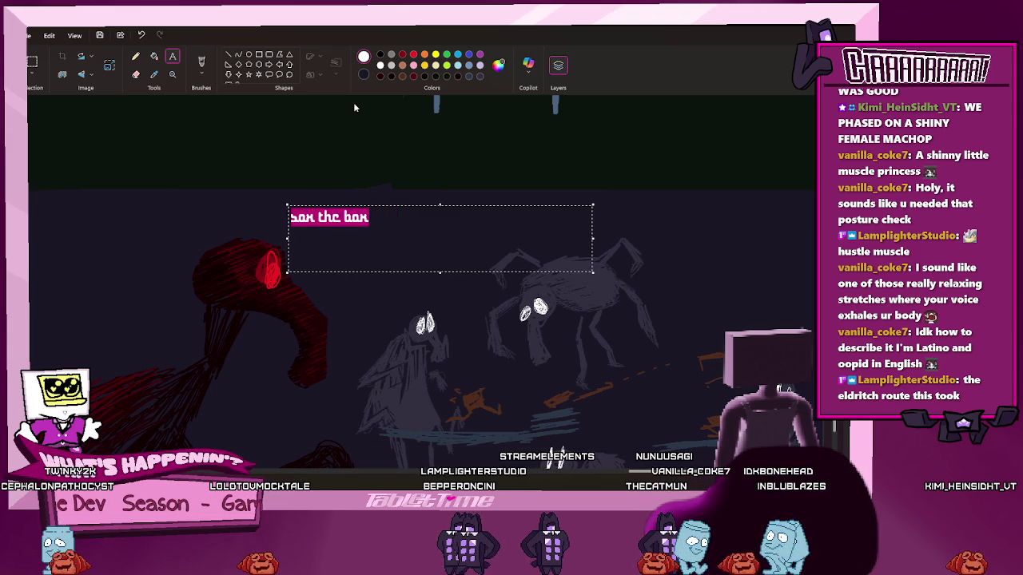
key("Down")
key("Down")
key("Down")
key("Down")
key("Down")
key("Down")
key("Down")
key("Down")
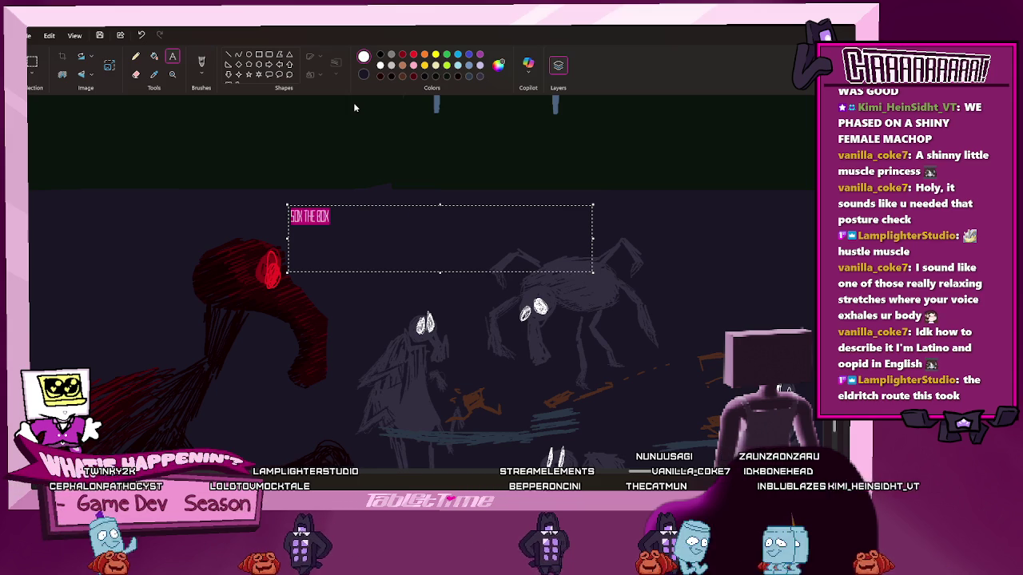
key("Down")
key("Down")
key("Down")
key("Down")
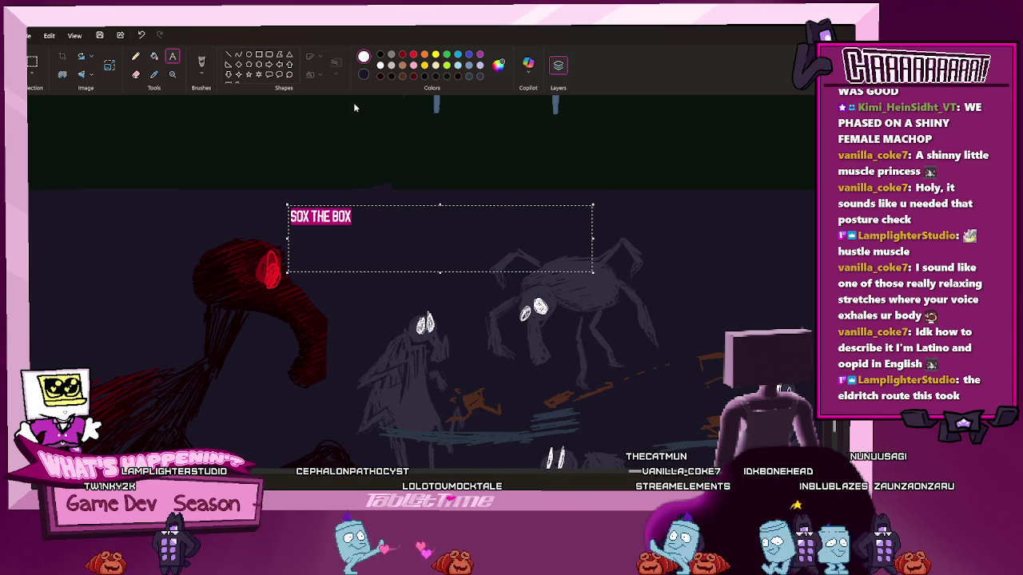
key("Down")
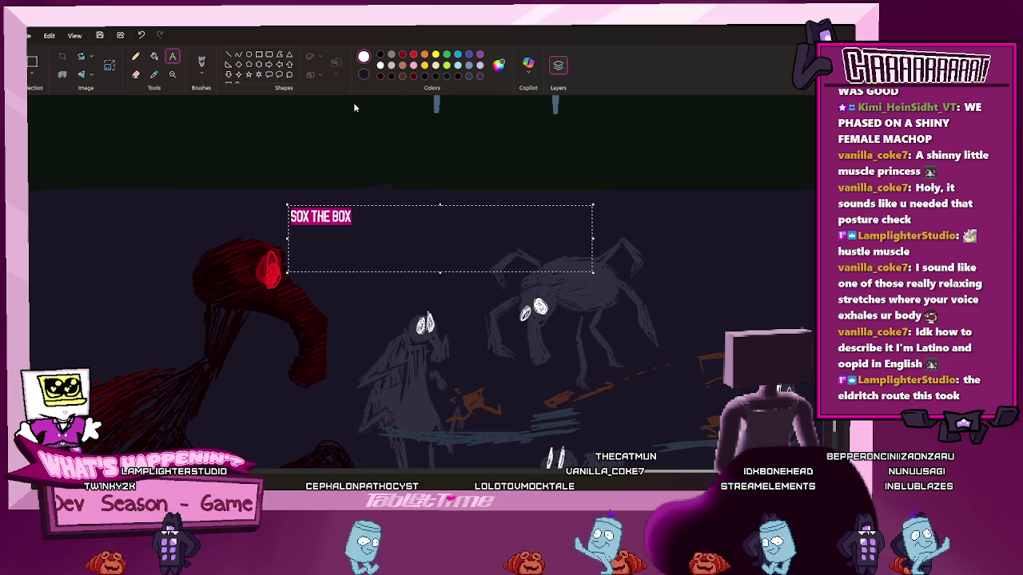
key("Down")
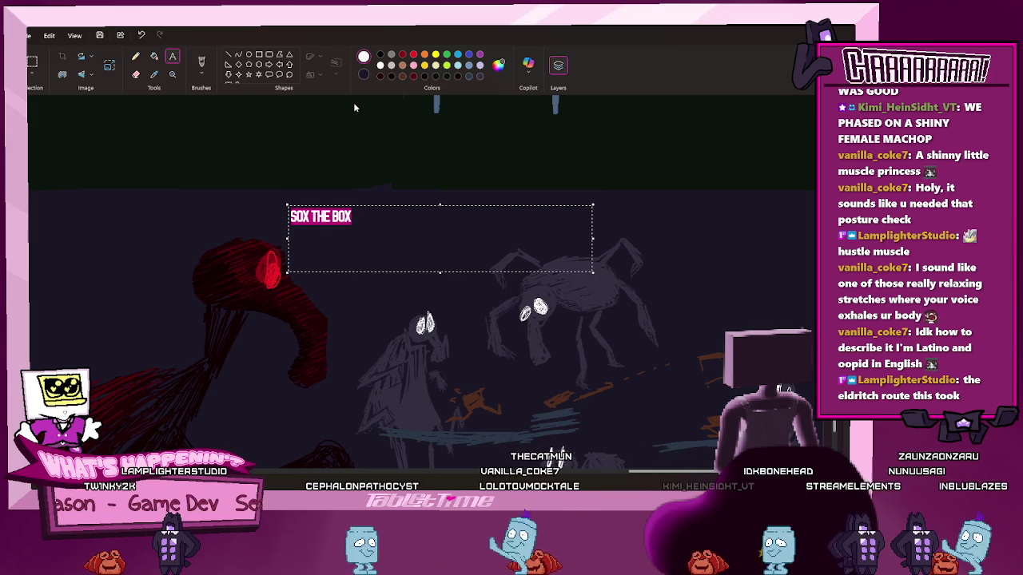
key("Down")
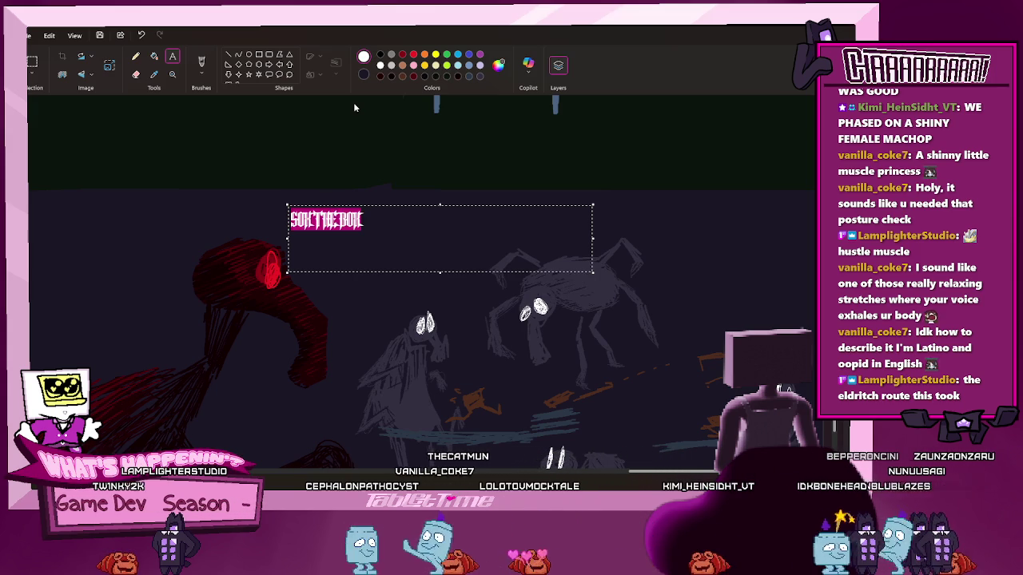
key("Down")
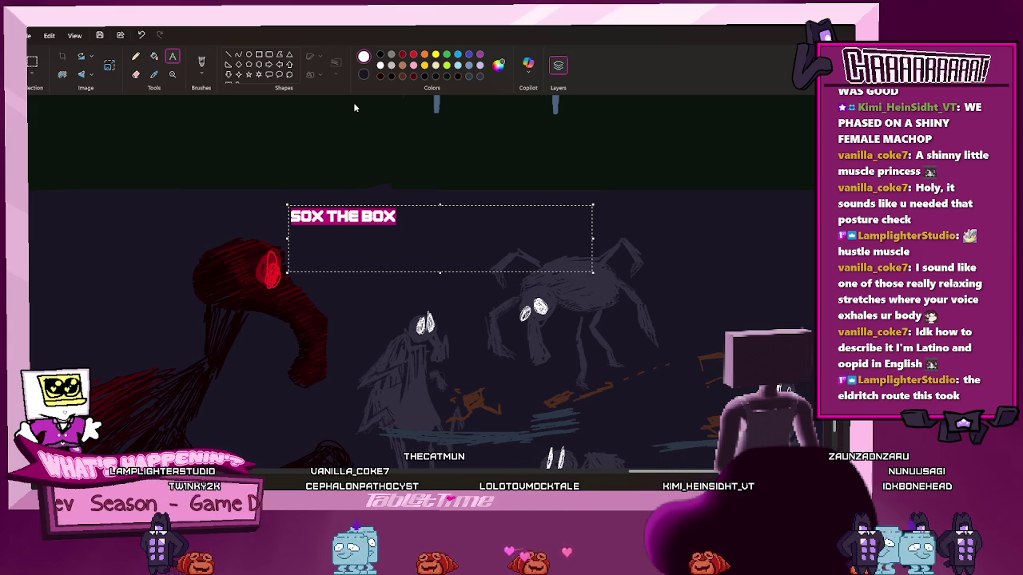
key("Down")
key("Down")
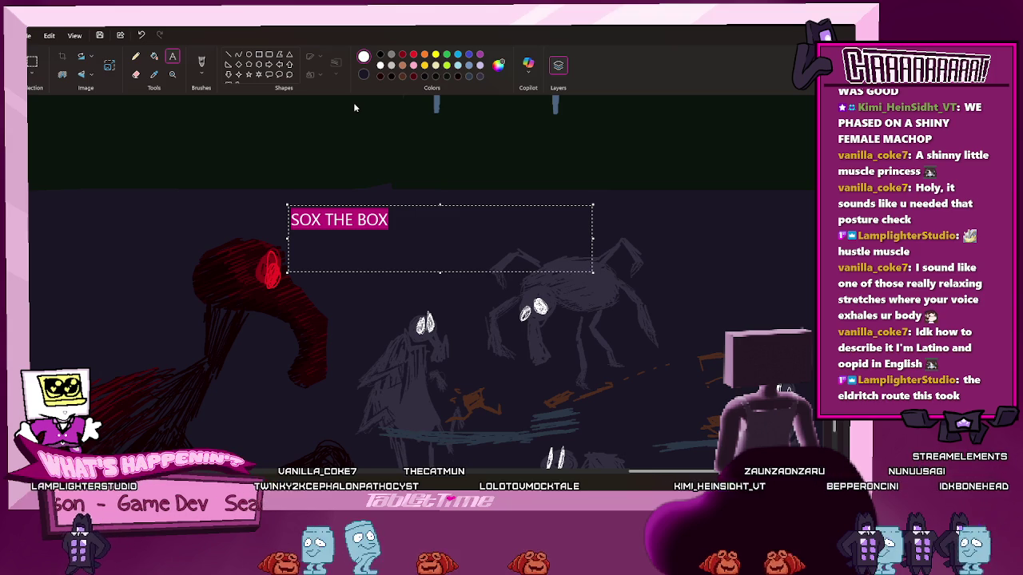
key("Down")
key("Down")
key("Down")
key("Down")
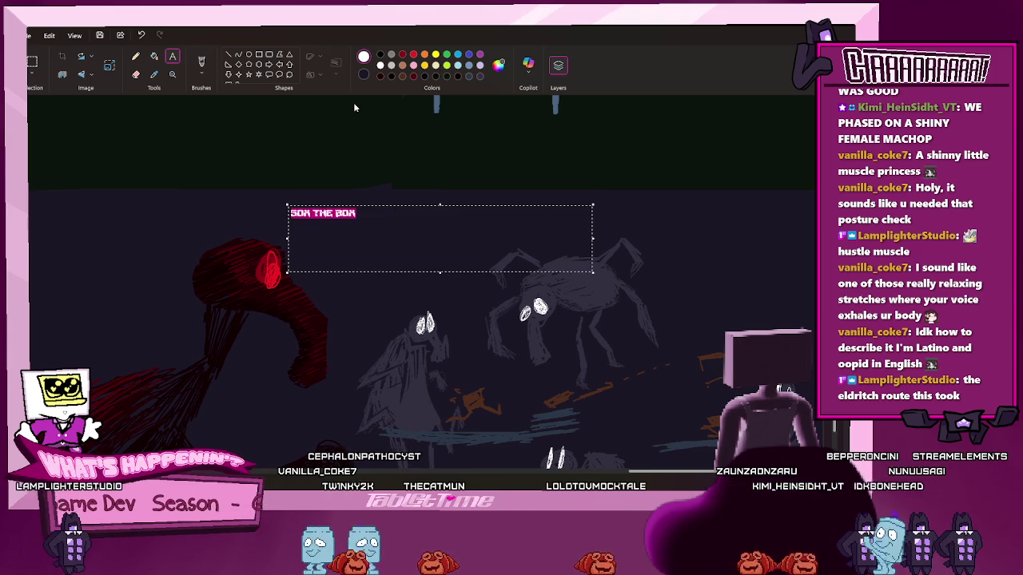
key("Down")
key("Down")
key("Down")
key("Down")
key("Down")
key("Down")
key("Down")
key("Down")
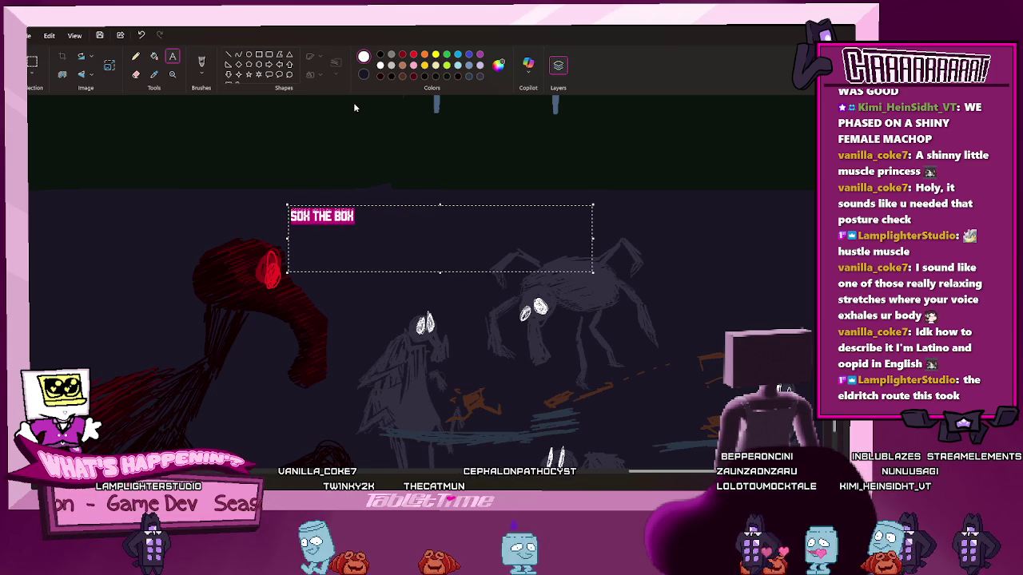
key("Down")
key("Down")
key("Down")
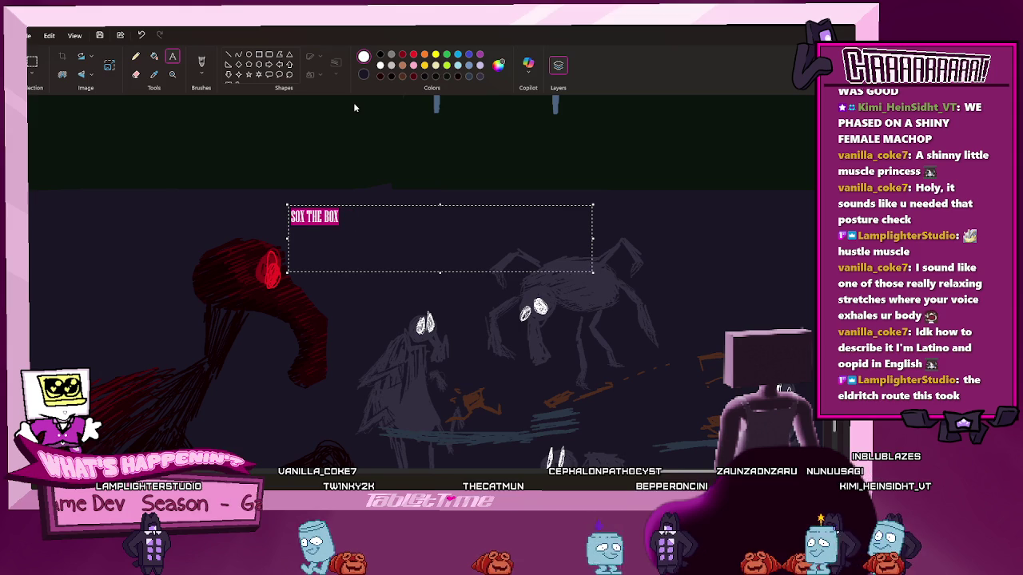
key("Down")
key("Down")
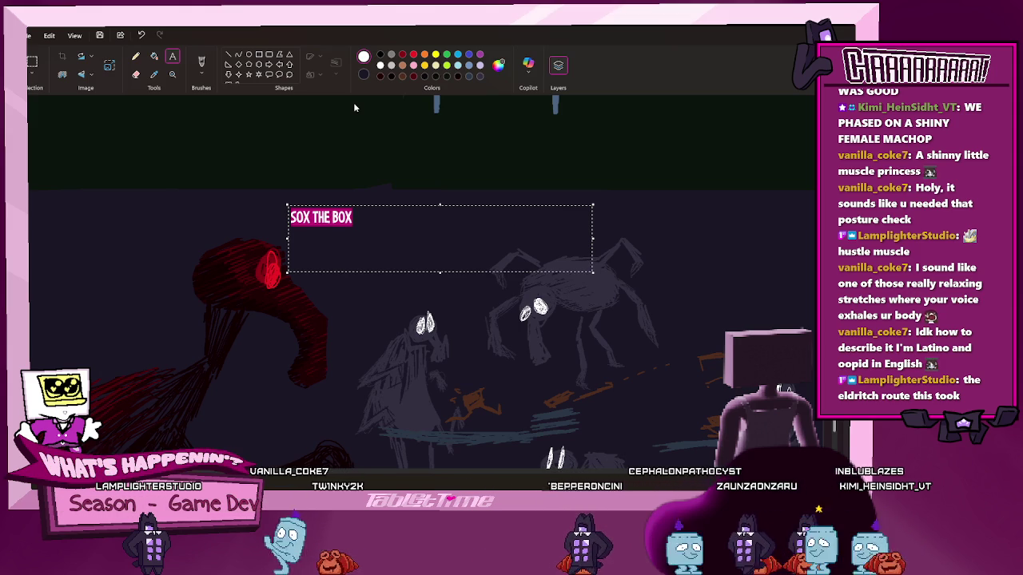
key("Down")
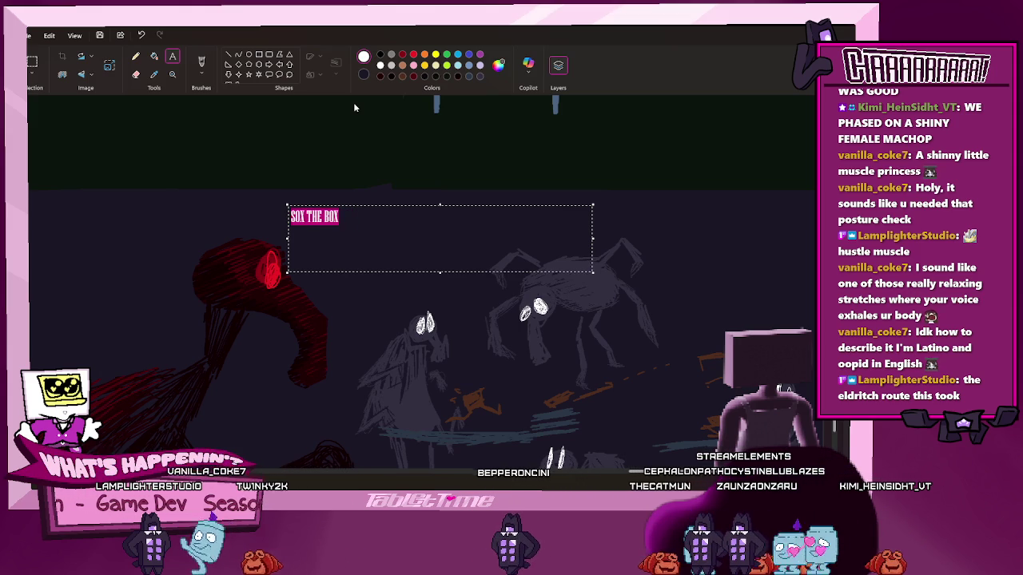
key("Down")
key("Down")
key("Down")
key("Down")
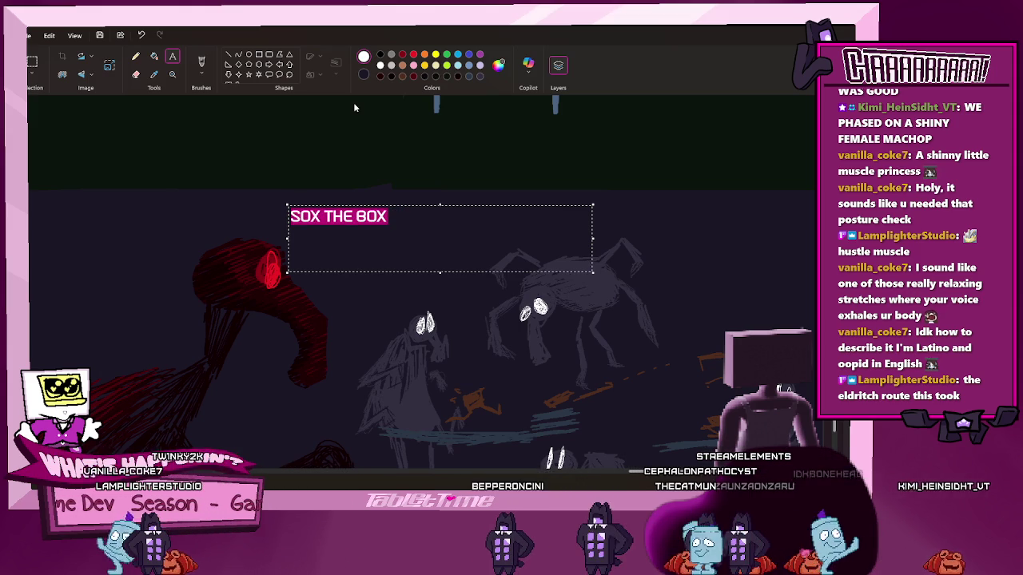
key("Down")
key("Down")
key("Down")
key("Down")
key("Down")
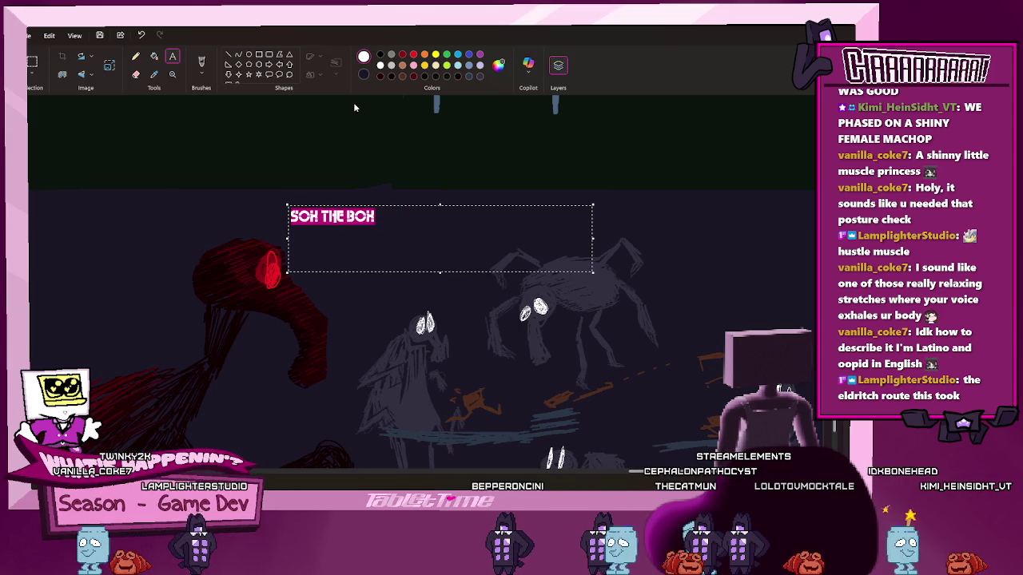
key("Down")
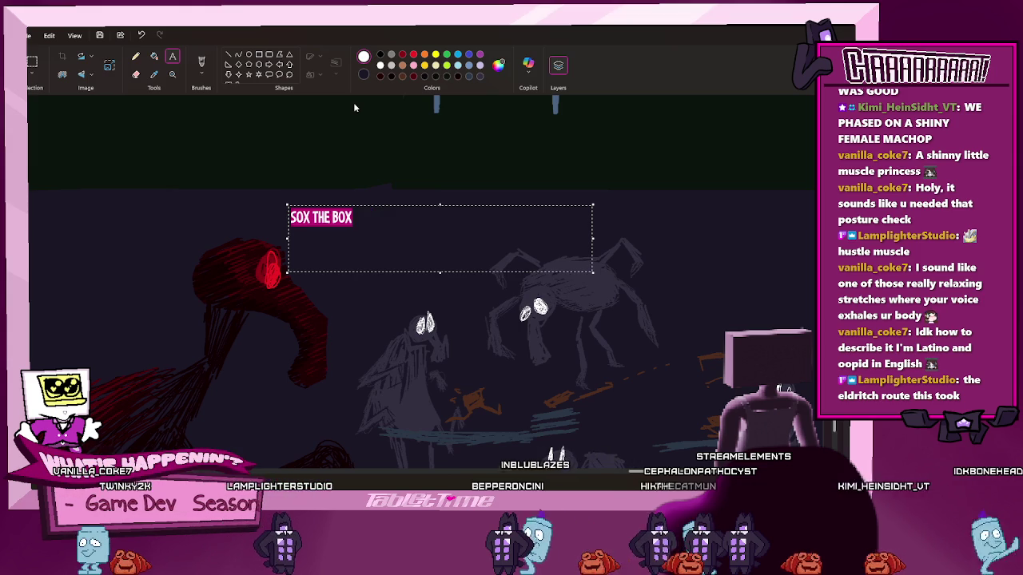
key("Down")
key("Down")
key("Down")
key("Down")
key("Down")
key("Up")
key("Down")
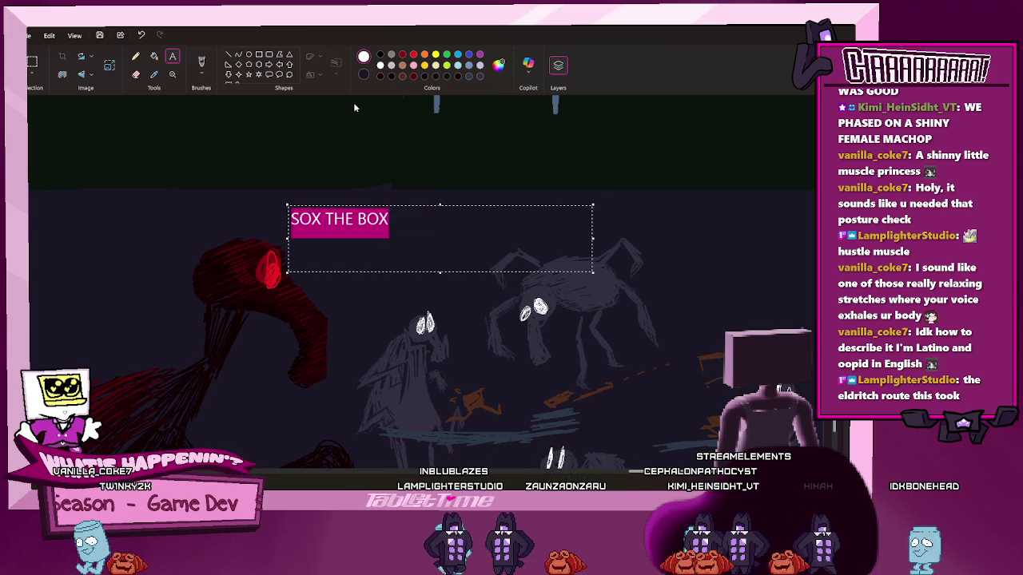
key("Down")
key("Down")
key("Down")
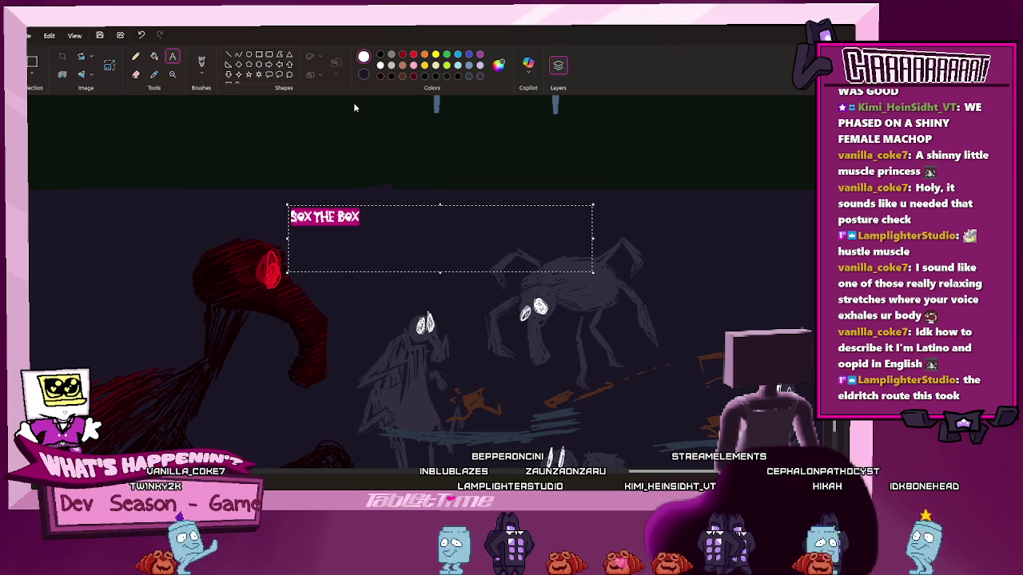
key("Down")
key("Down")
key("Down")
key("Down")
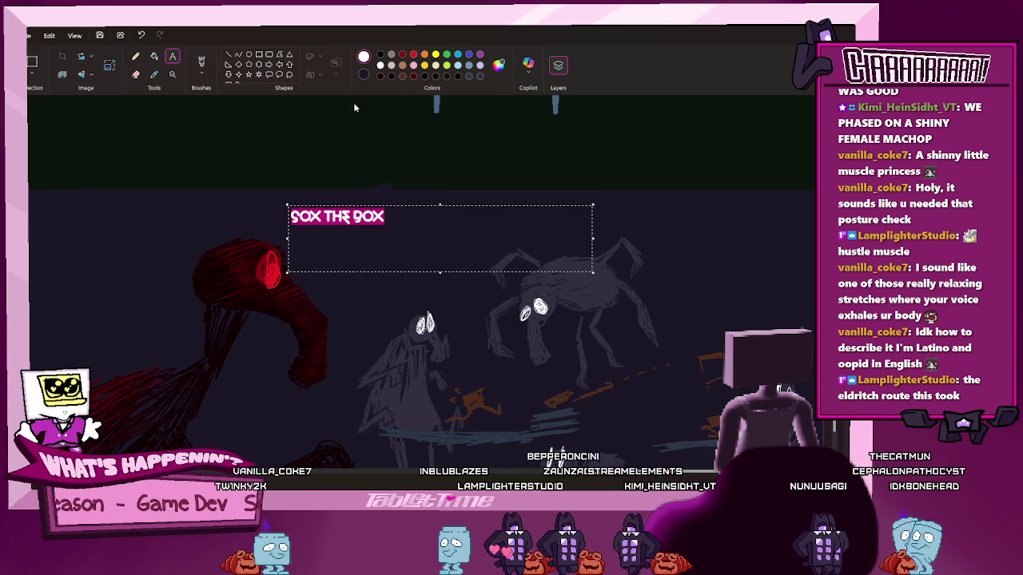
key("Down")
key("Down")
key("Down")
key("Down")
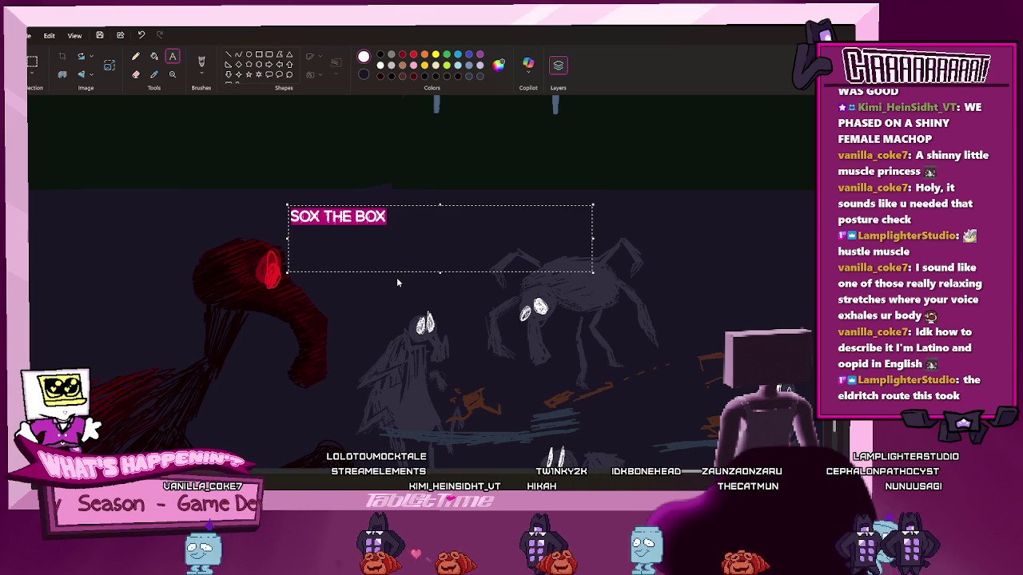
Make the title much larger, then shrink just the word THE
key("ctrl+shift+greater")
left_click(377, 223)
double_click(377, 223)
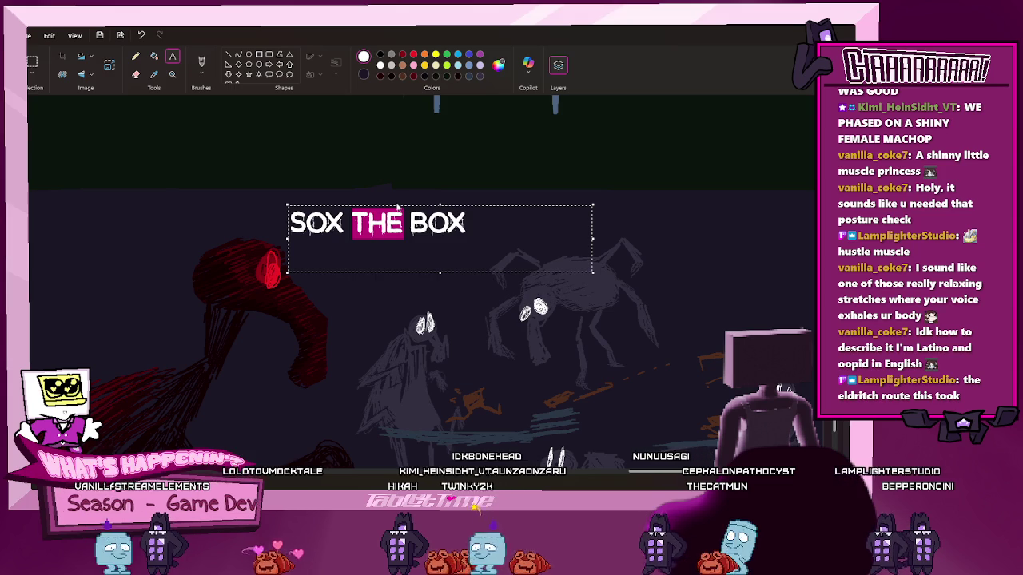
key("ctrl+shift+less")
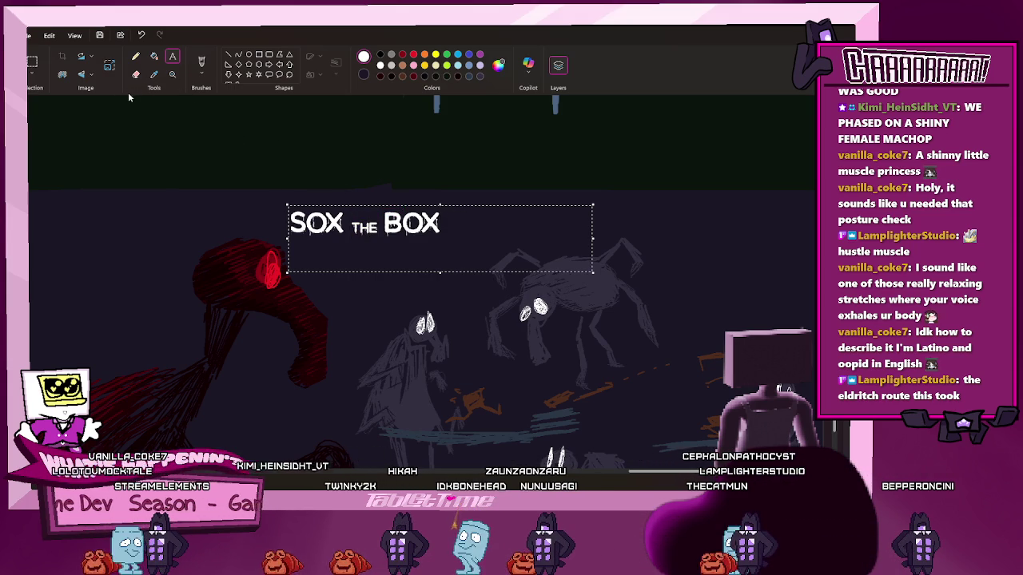
left_click(34, 63)
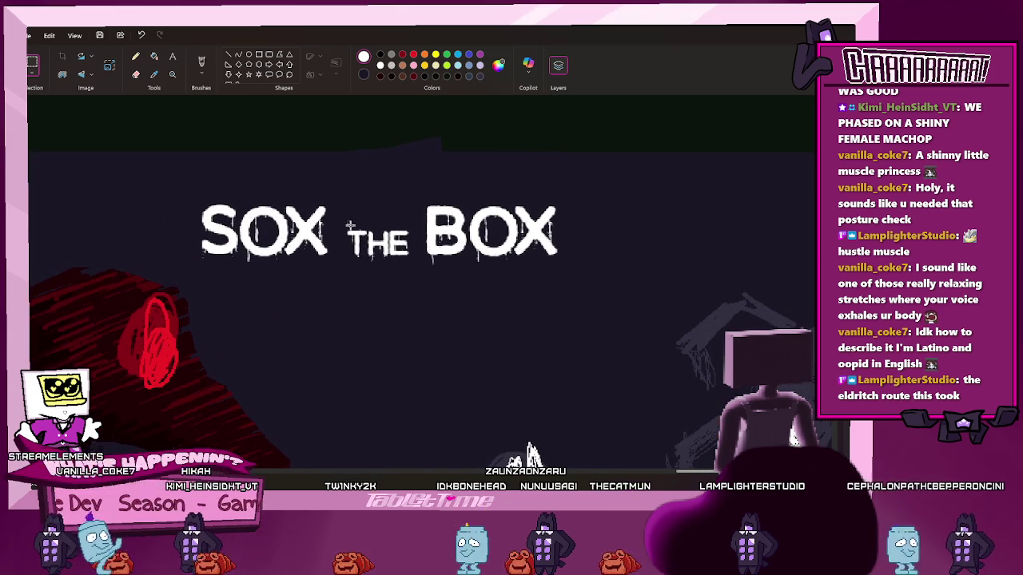
left_click_drag(162, 178, 318, 269)
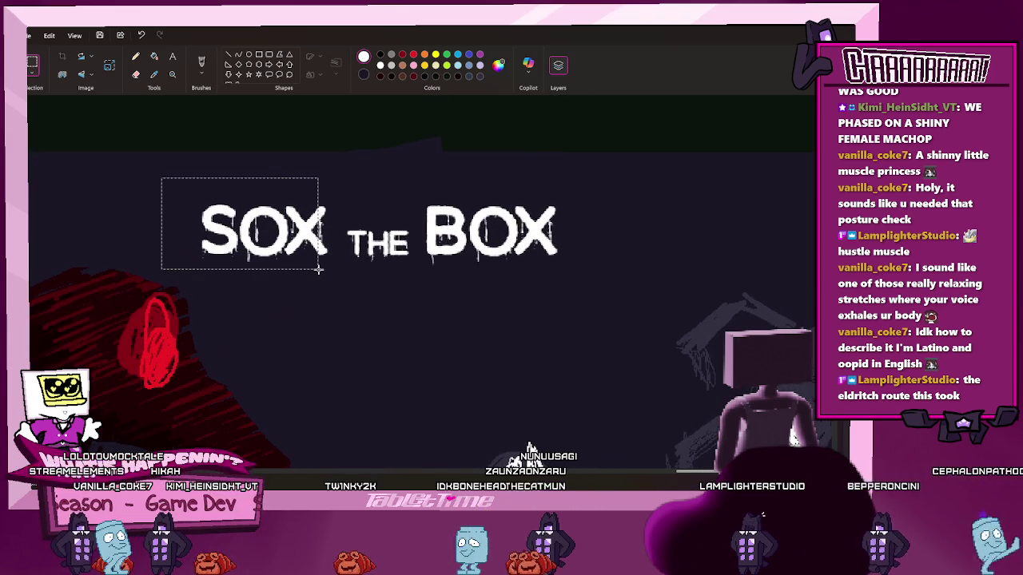
left_click(346, 285)
mouse_move(183, 190)
left_mouse_down()
mouse_move(311, 261)
mouse_move(307, 226)
mouse_move(382, 209)
left_mouse_up()
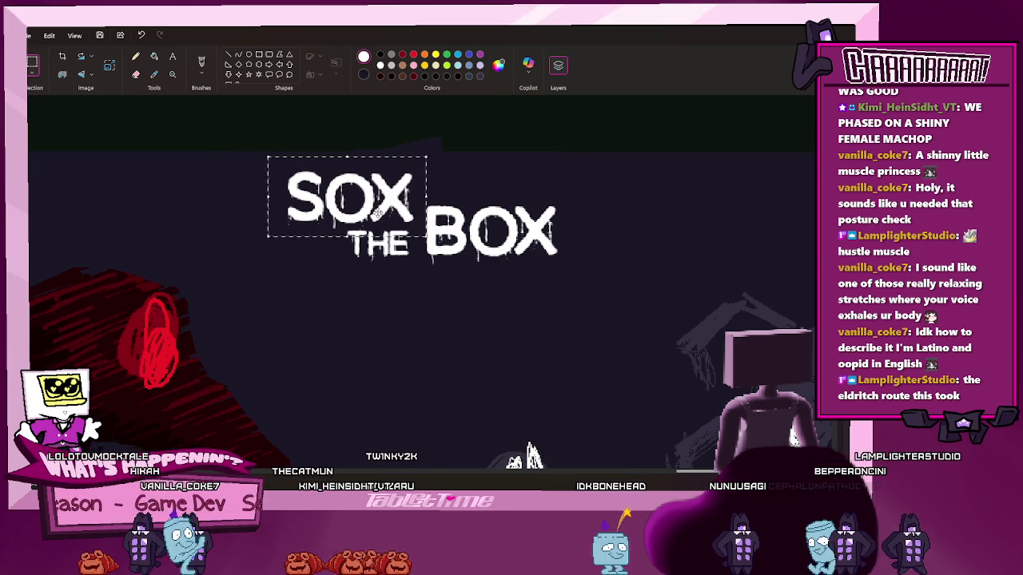
left_click(527, 293)
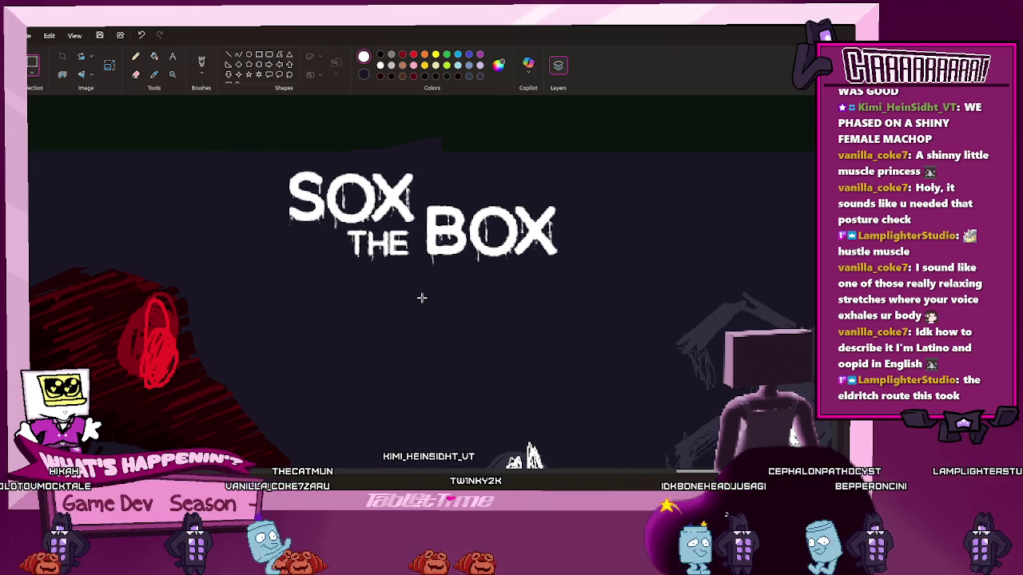
mouse_move(414, 290)
left_mouse_down()
mouse_move(341, 227)
mouse_move(452, 194)
left_mouse_up()
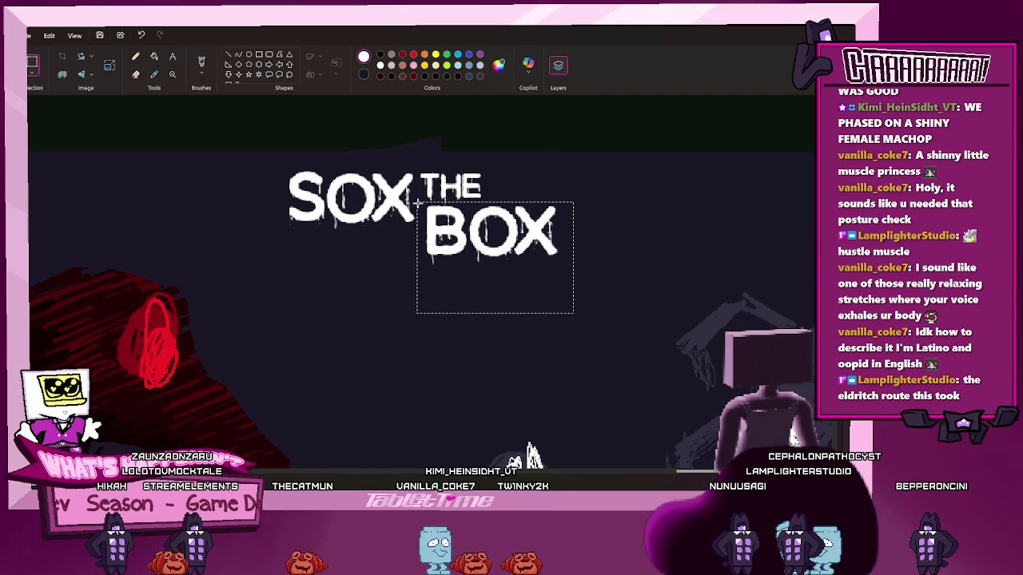
left_click_drag(460, 256, 571, 203)
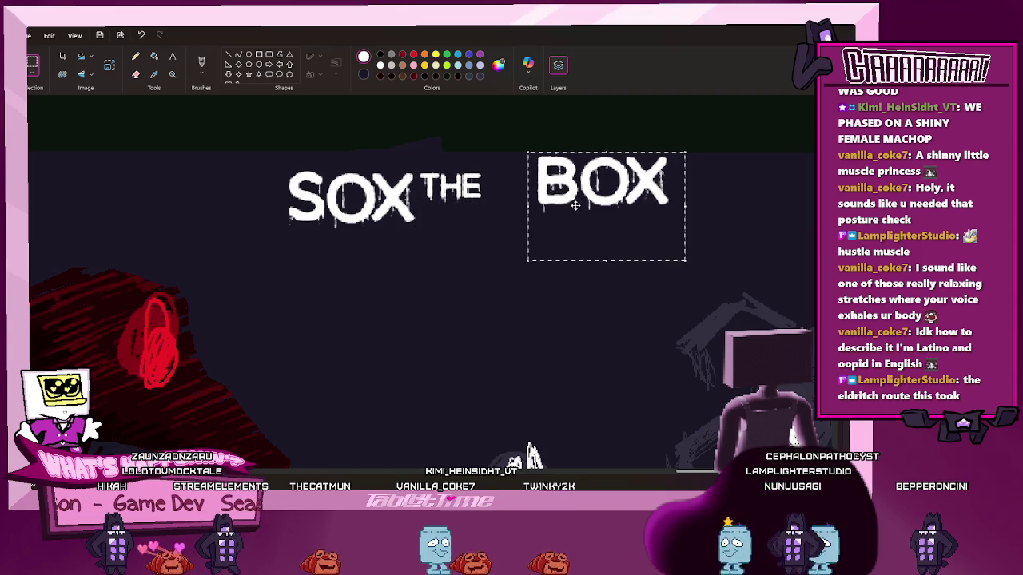
left_click(558, 317)
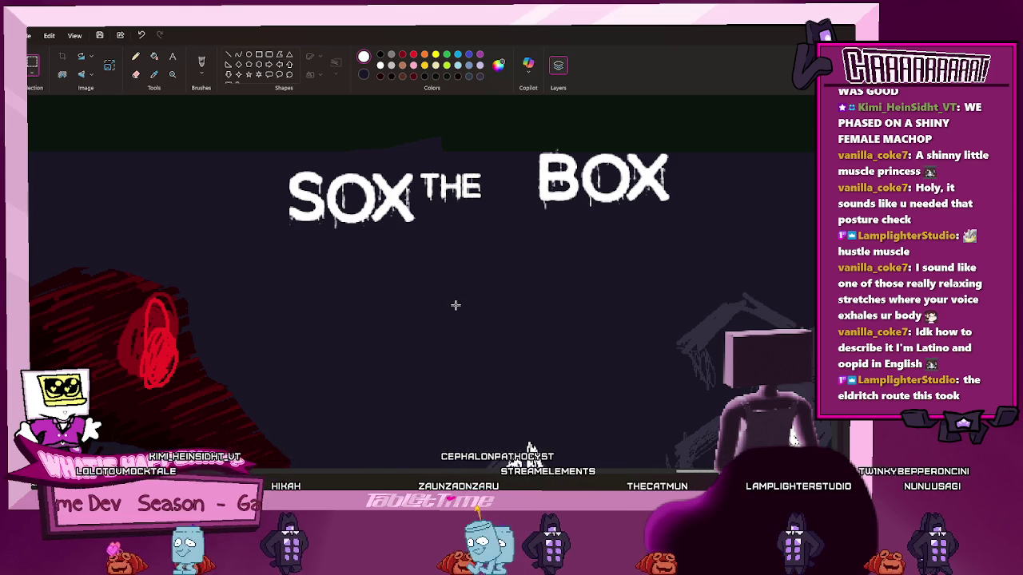
left_click(172, 56)
type("BOX")
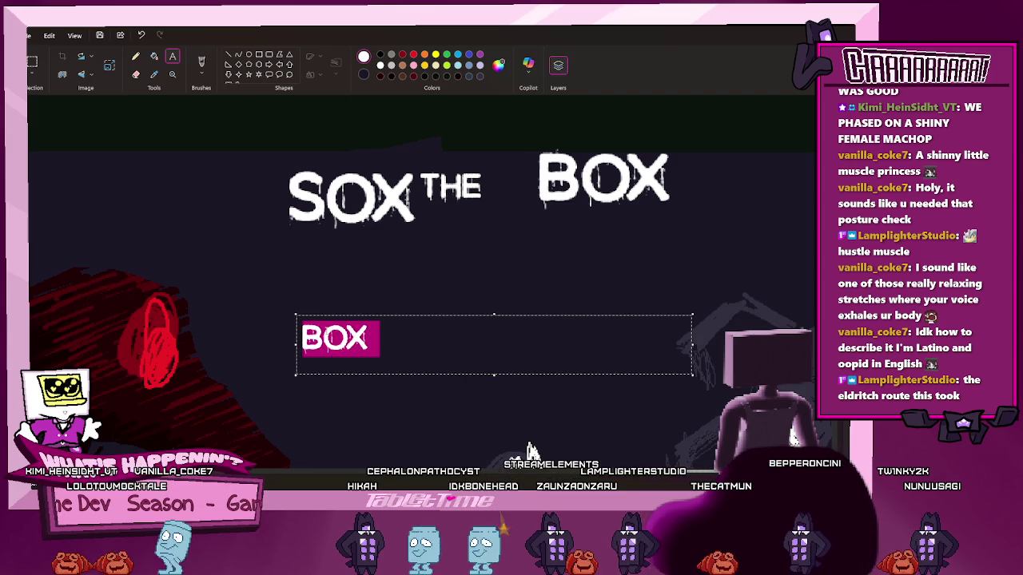
Move the BOX text up below the title, enlarge it and remove its trailing space
left_click_drag(490, 316, 475, 231)
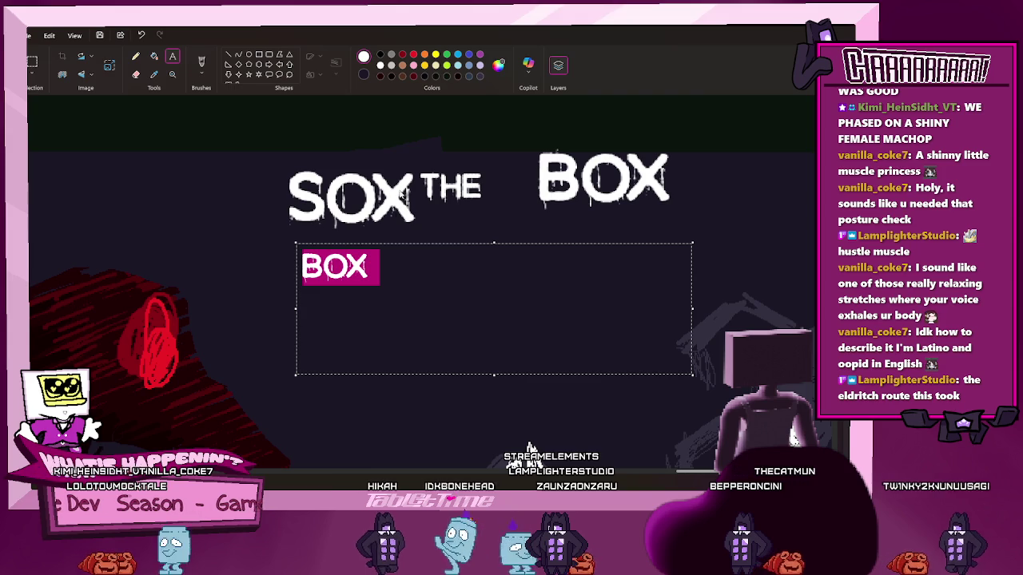
left_click(404, 109)
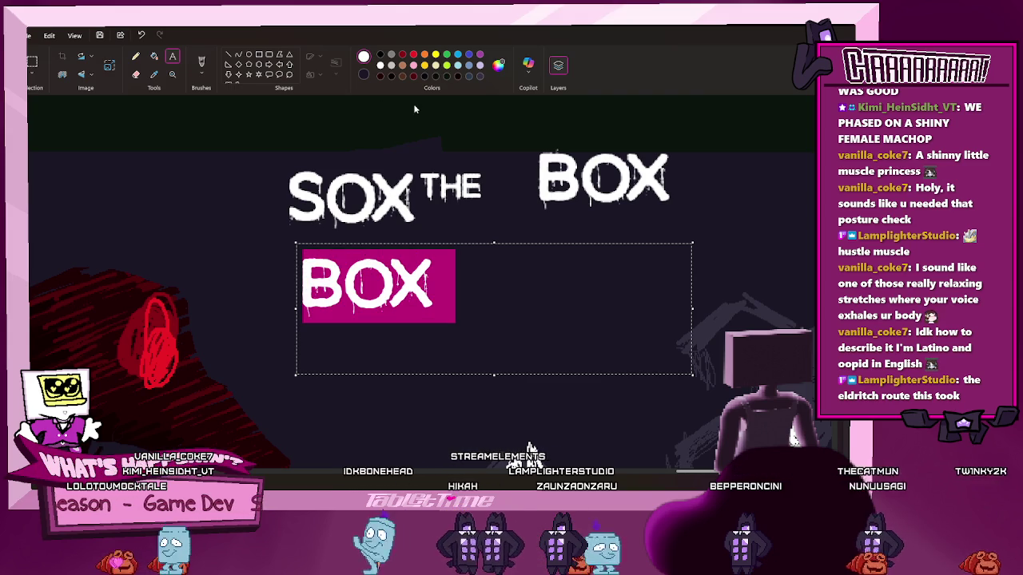
key("Return")
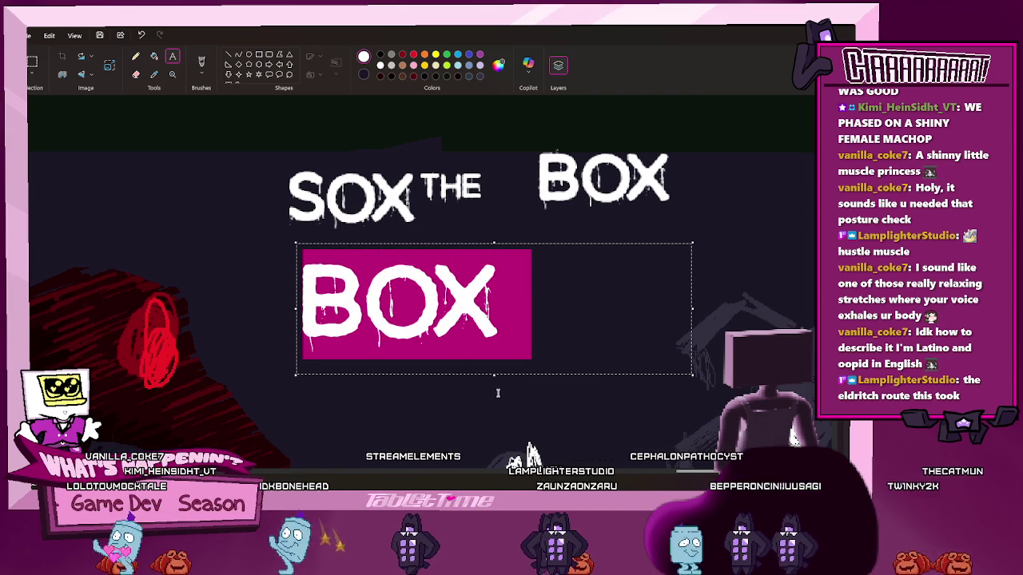
left_click_drag(493, 391, 494, 398)
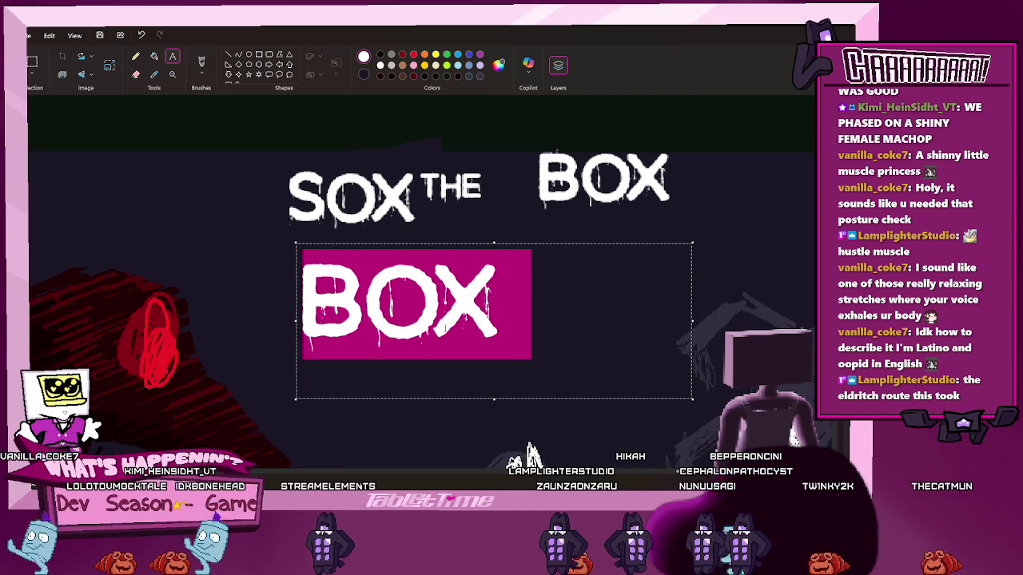
key("BackSpace")
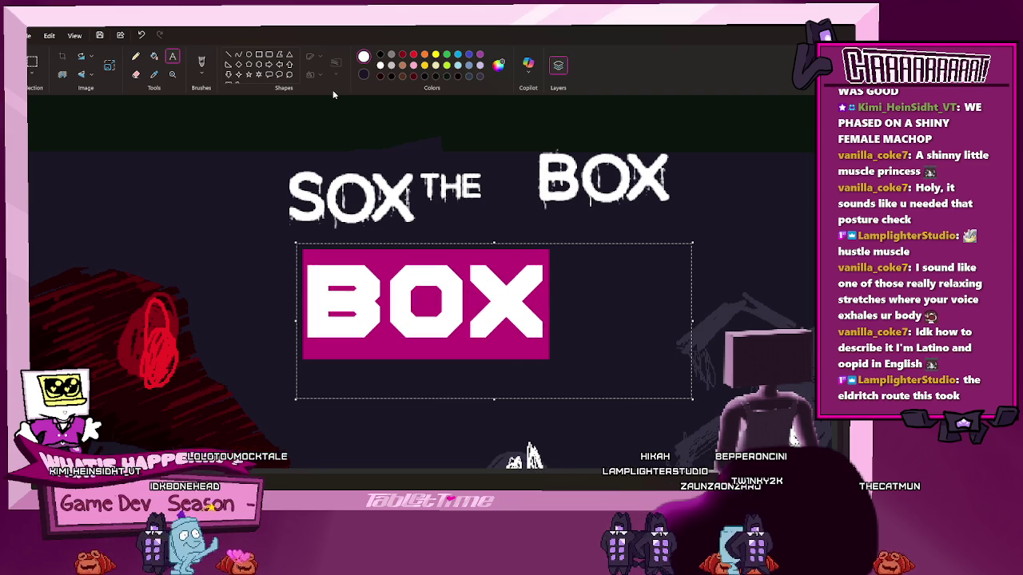
Preview fonts on the BOX text and settle on a bold blocky one
key("Down")
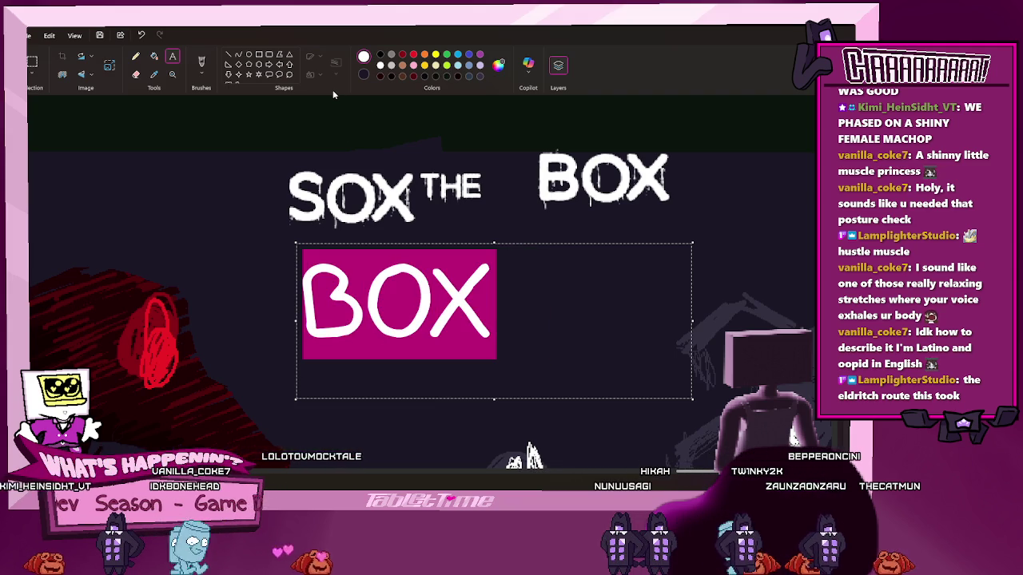
key("Down")
key("Down")
key("Down")
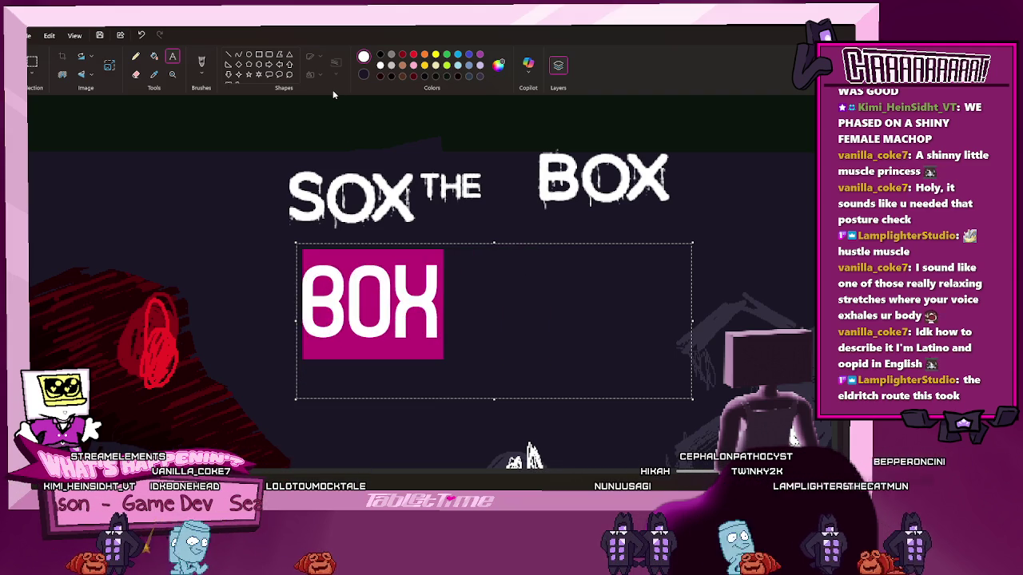
key("Down")
key("Down")
key("Down")
key("Down")
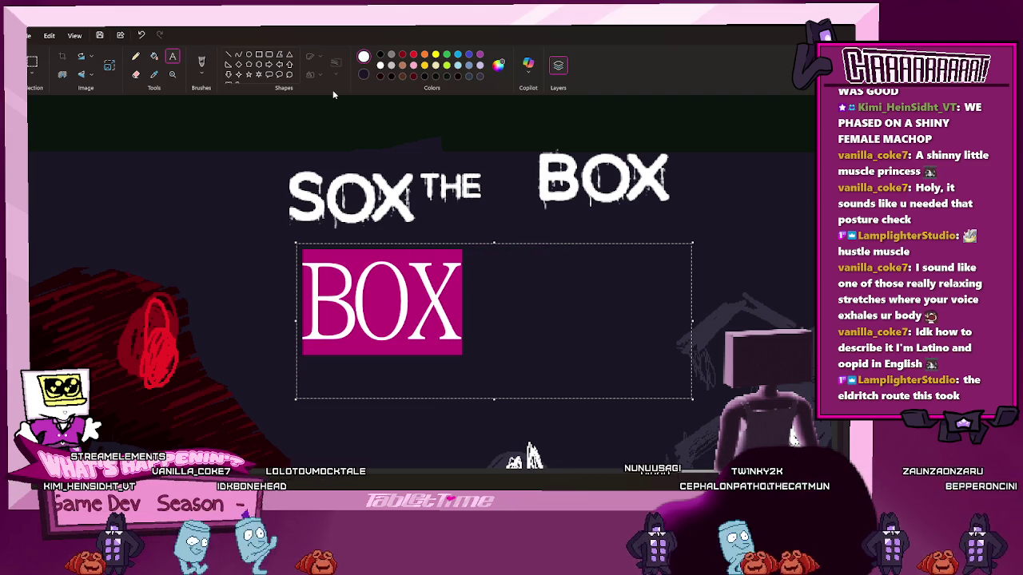
key("Down")
key("Down")
key("Down")
key("Down")
key("Down")
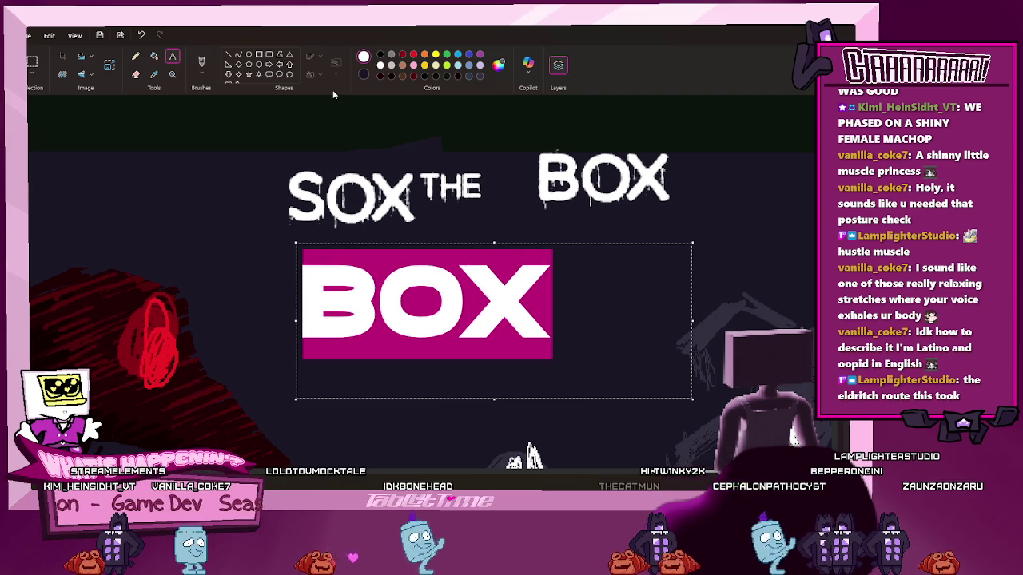
key("Down")
key("Down")
key("Down")
key("Down")
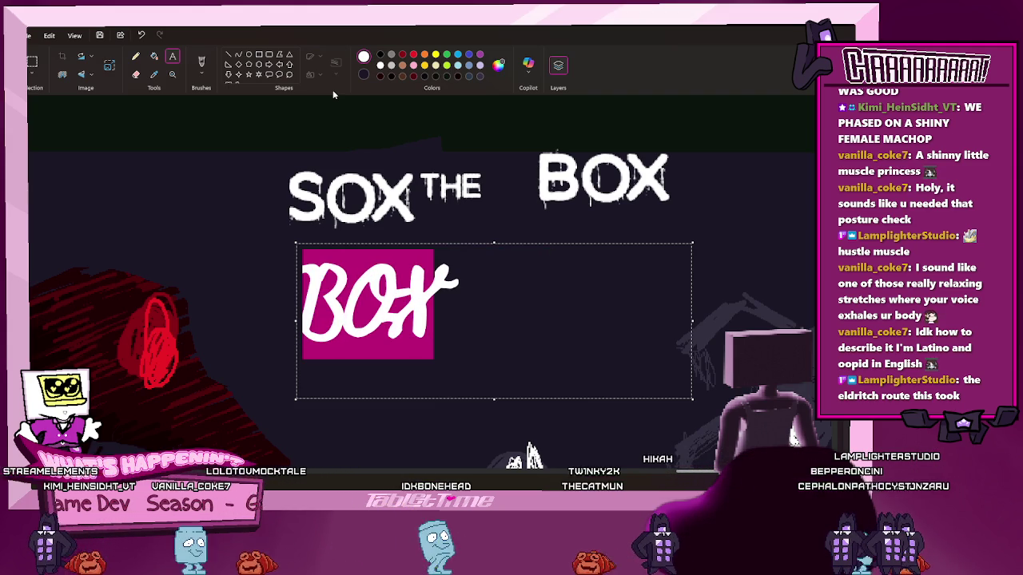
key("Down")
key("Down")
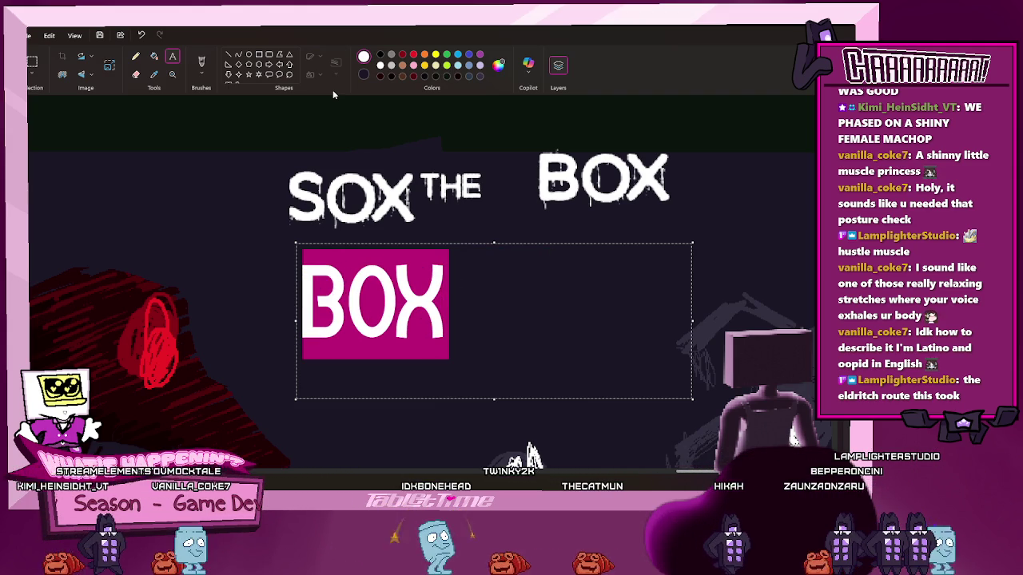
key("Down")
key("Down")
key("Down")
key("Down")
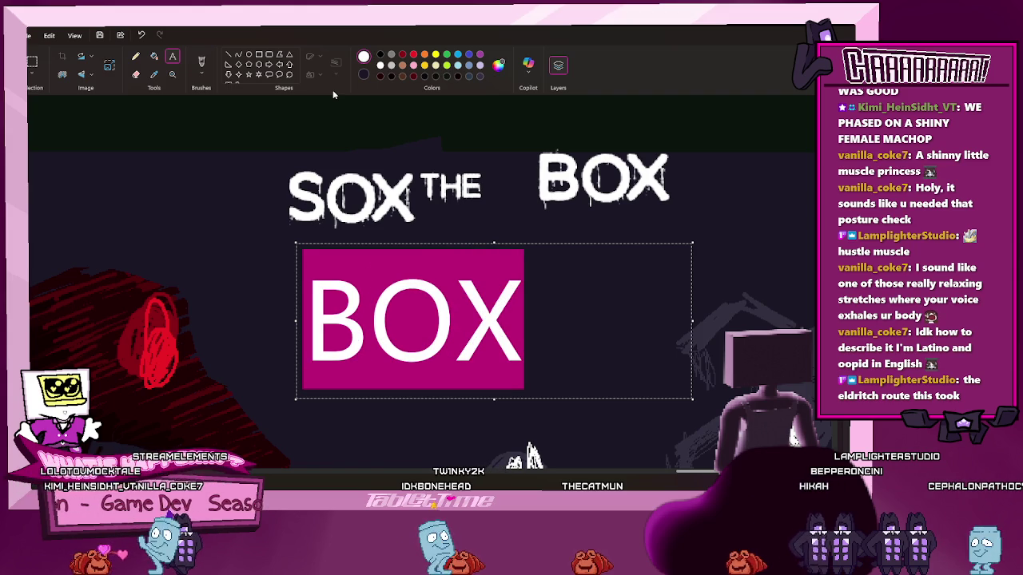
key("Down")
key("Down")
key("Down")
key("Down")
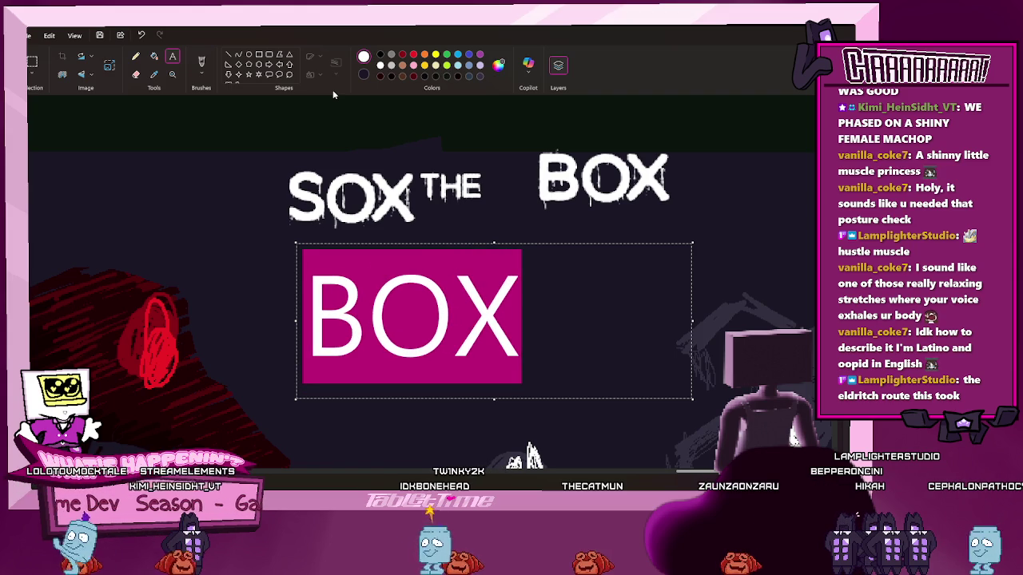
key("Down")
key("Down")
key("Down")
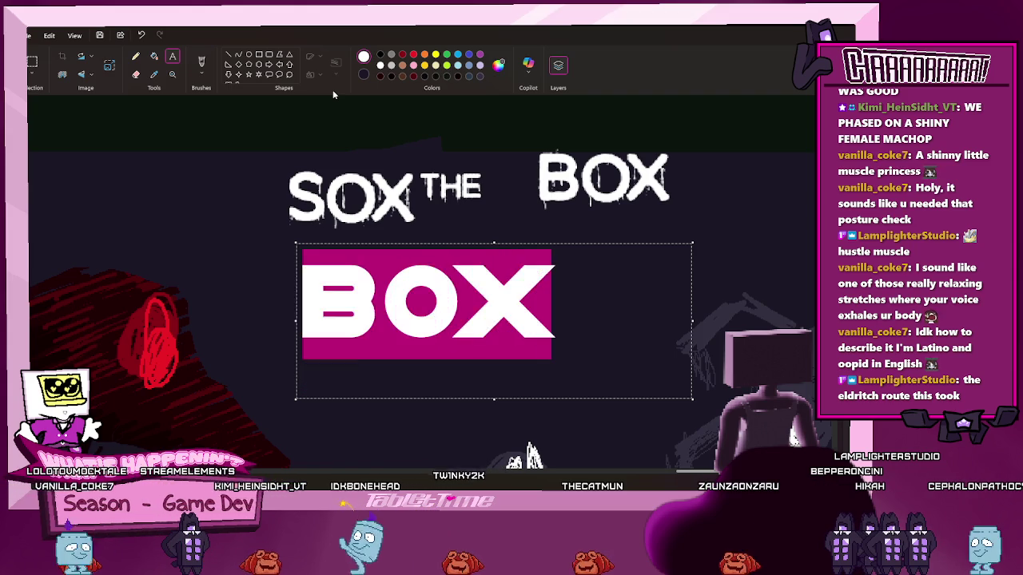
key("Down")
key("Down")
key("Down")
key("Down")
key("Down")
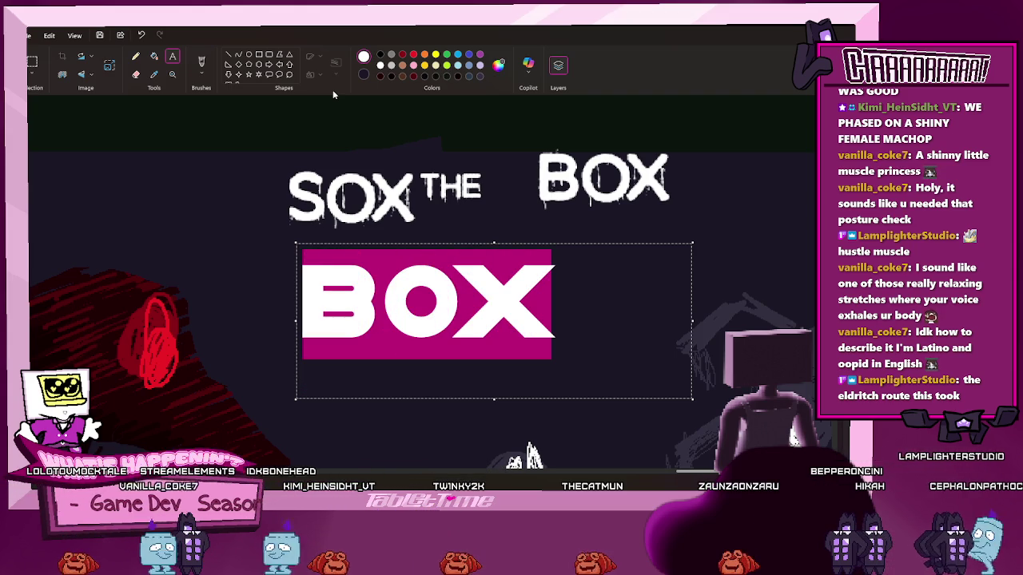
key("Down")
key("Down")
key("Down")
key("Down")
key("Down")
key("Down")
key("Down")
key("Down")
key("Down")
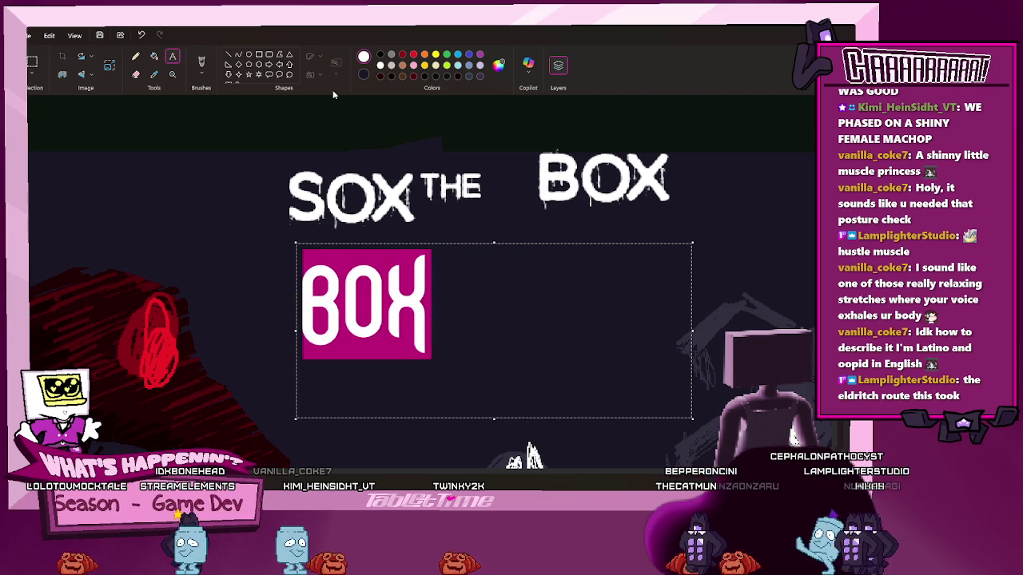
key("Down")
key("Down")
key("Down")
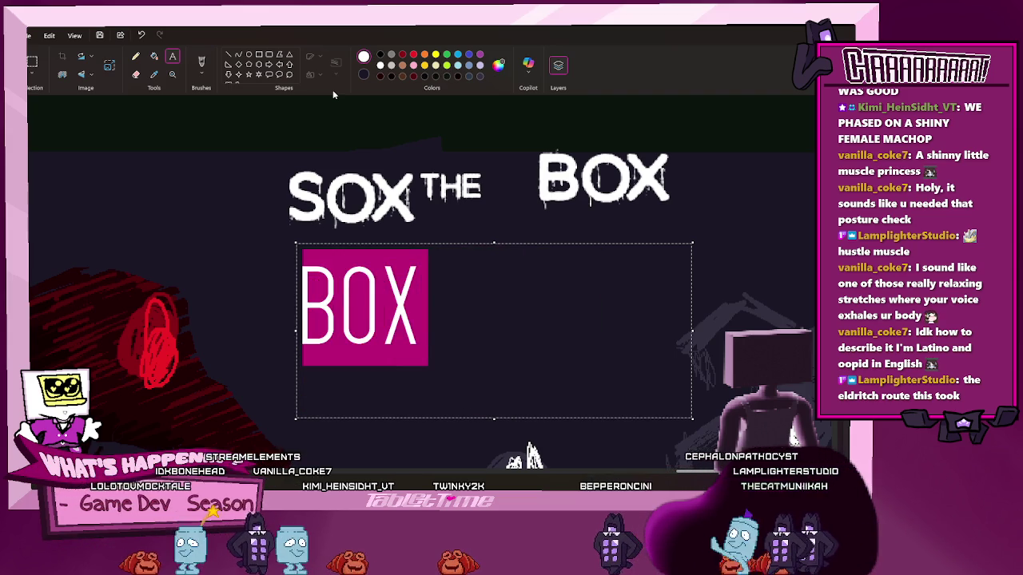
key("Down")
key("Down")
key("Down")
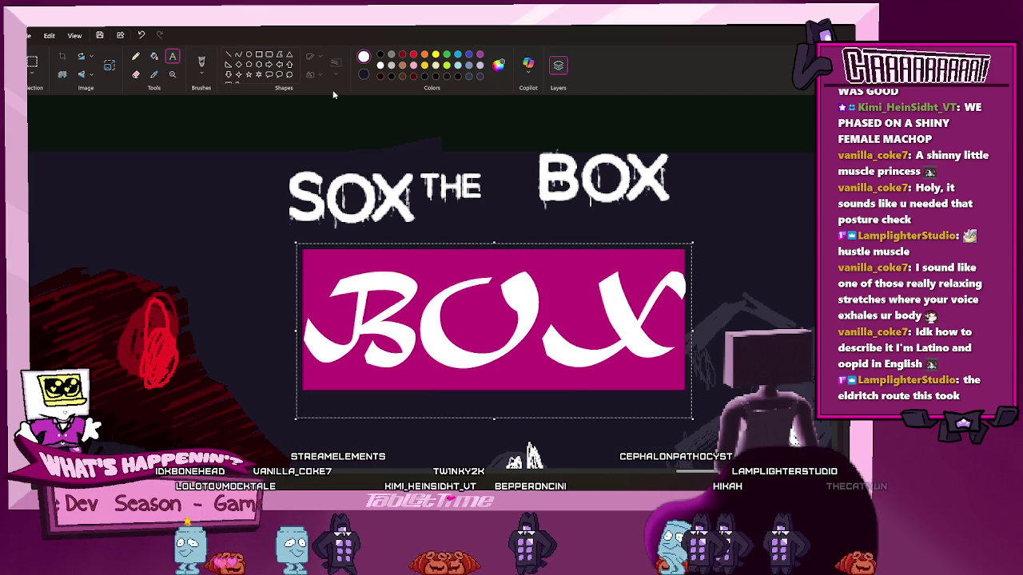
key("Down")
key("Down")
key("Down")
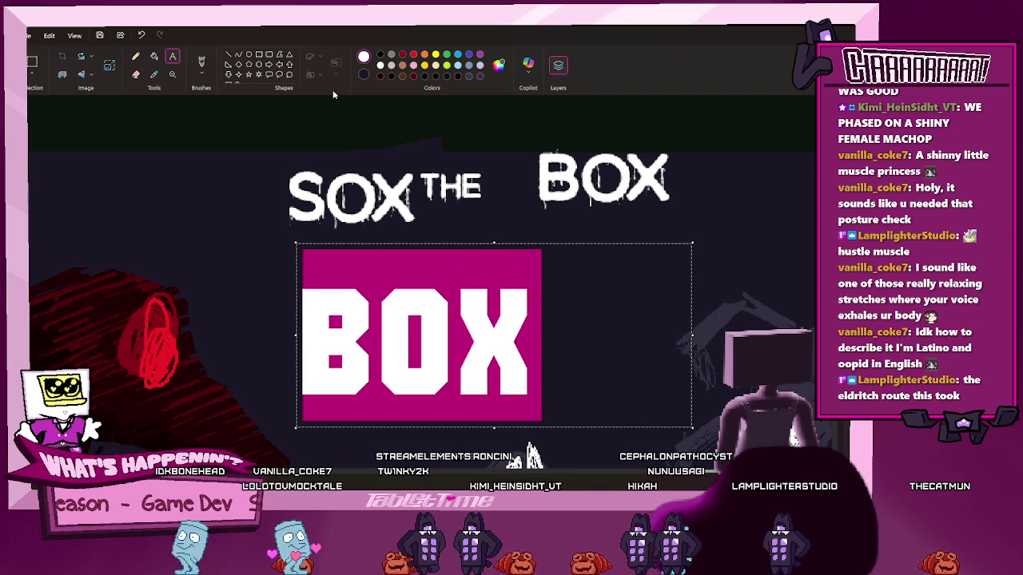
key("Down")
key("Down")
key("Down")
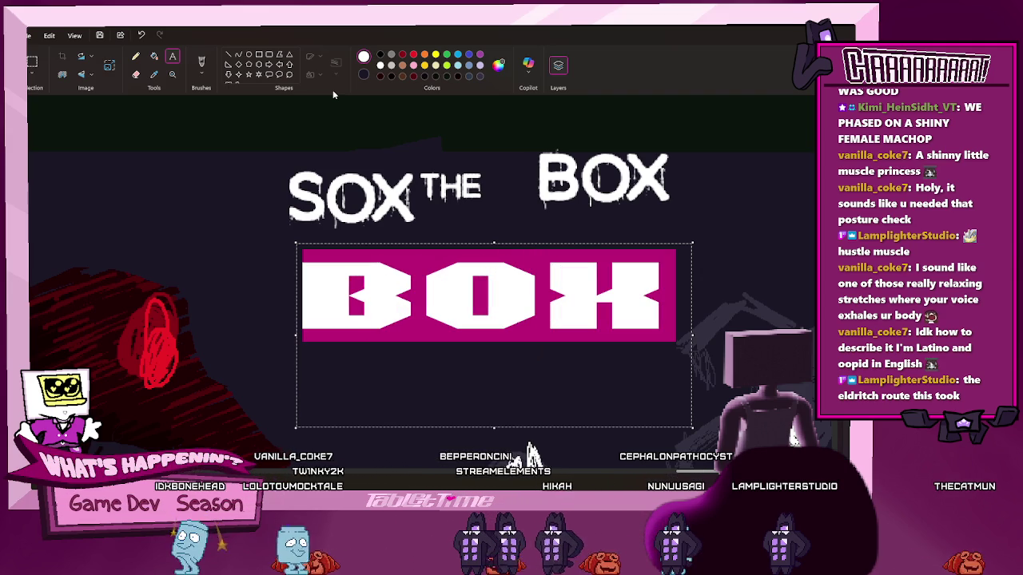
key("Down")
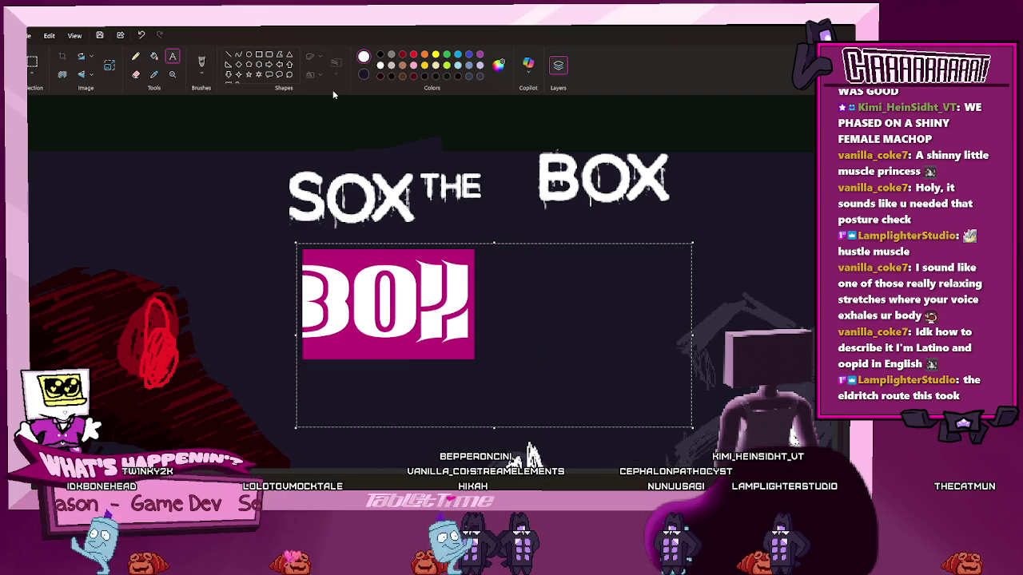
key("Down")
key("ctrl+z")
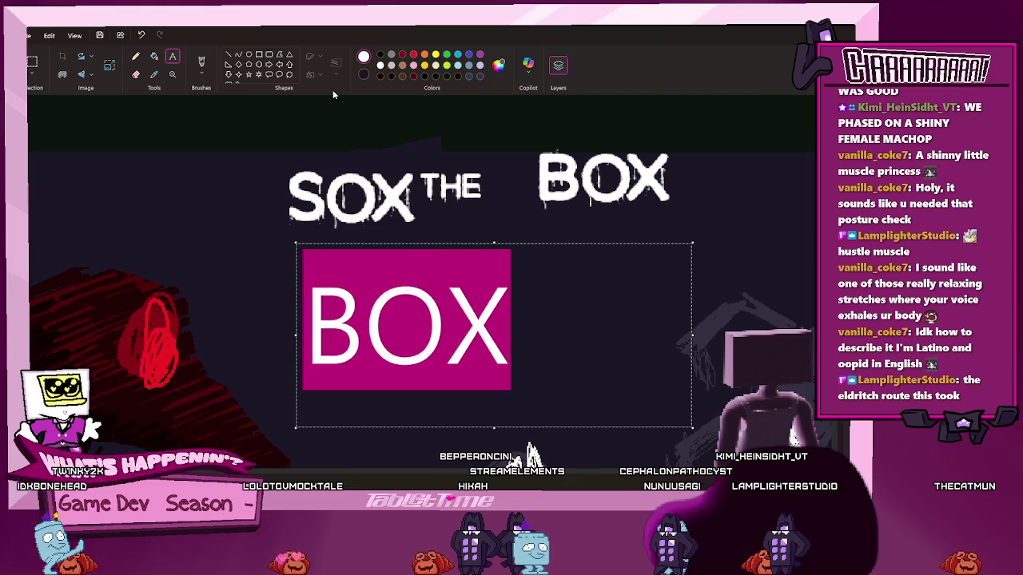
key("Down")
key("Down")
key("Down")
key("Down")
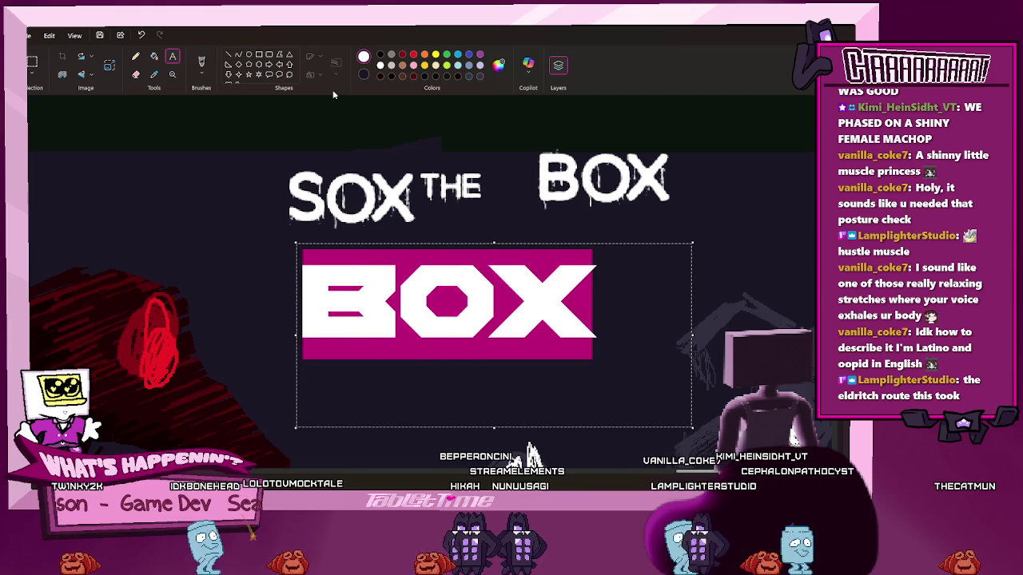
key("Down")
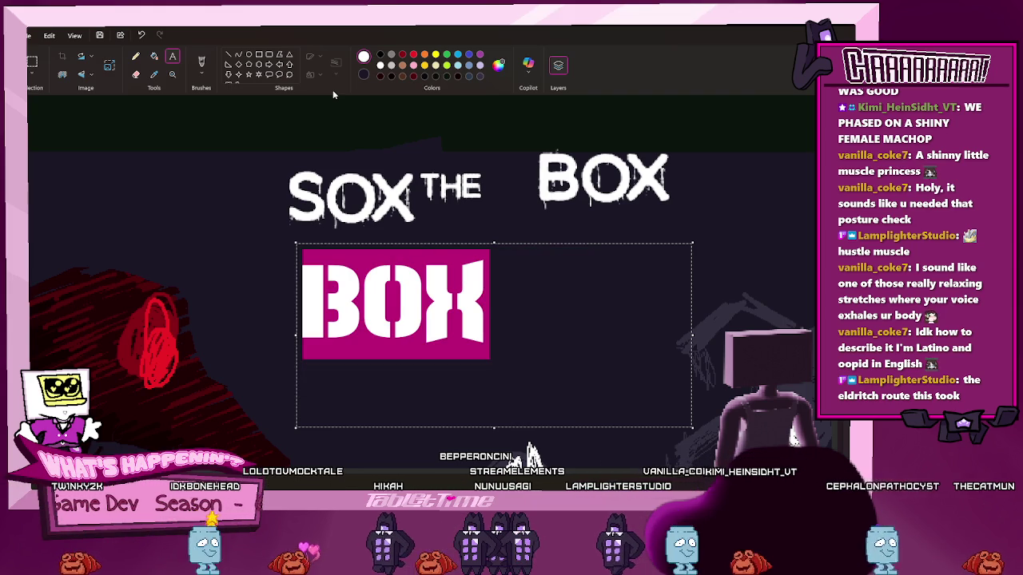
key("Down")
key("Down")
key("Down")
key("Down")
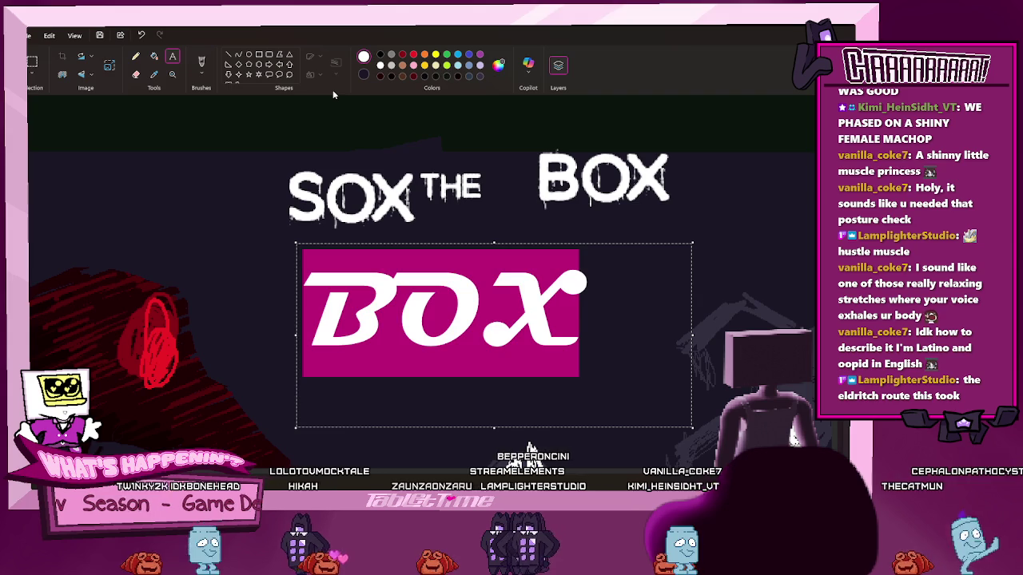
key("Down")
key("Down")
key("Down")
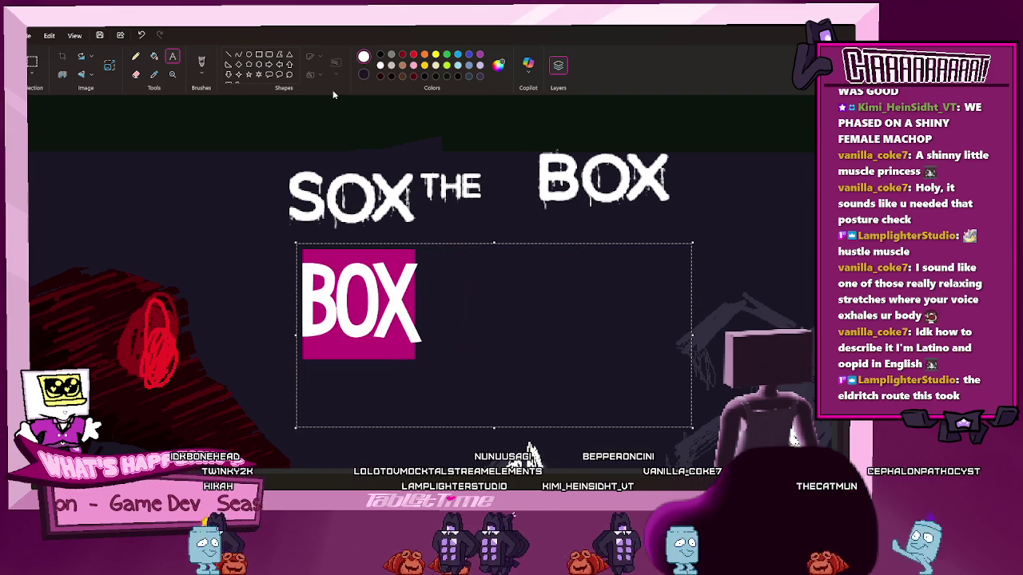
key("Up")
key("Down")
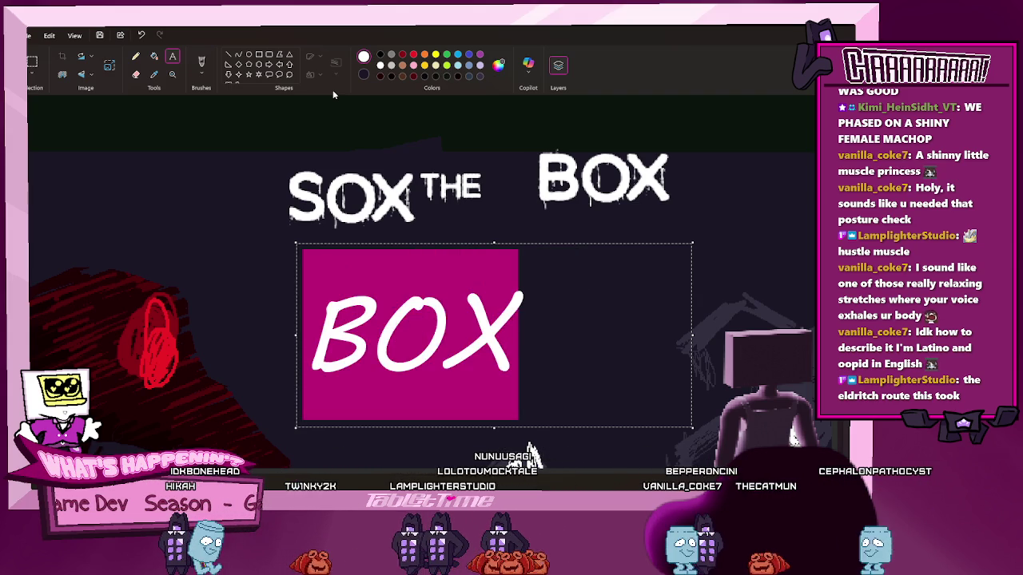
key("Down")
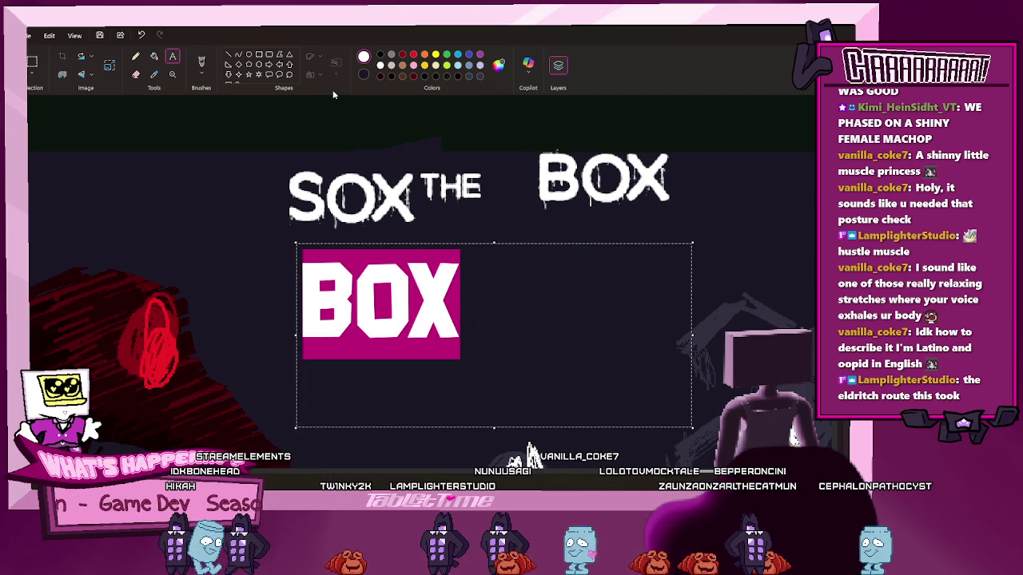
Select all of the BOX text, enlarge it further and commit it
left_click(432, 310)
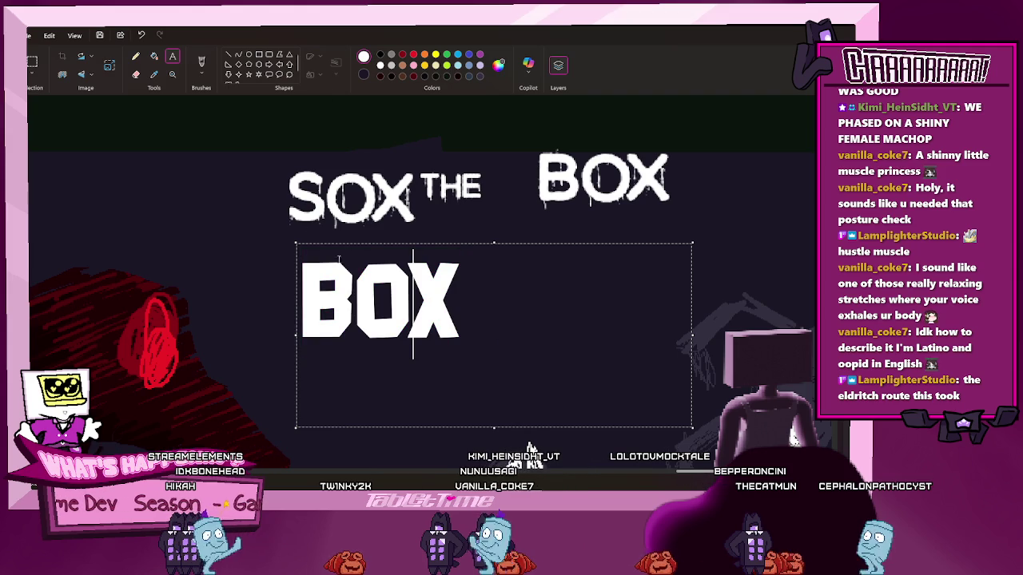
key("ctrl+a")
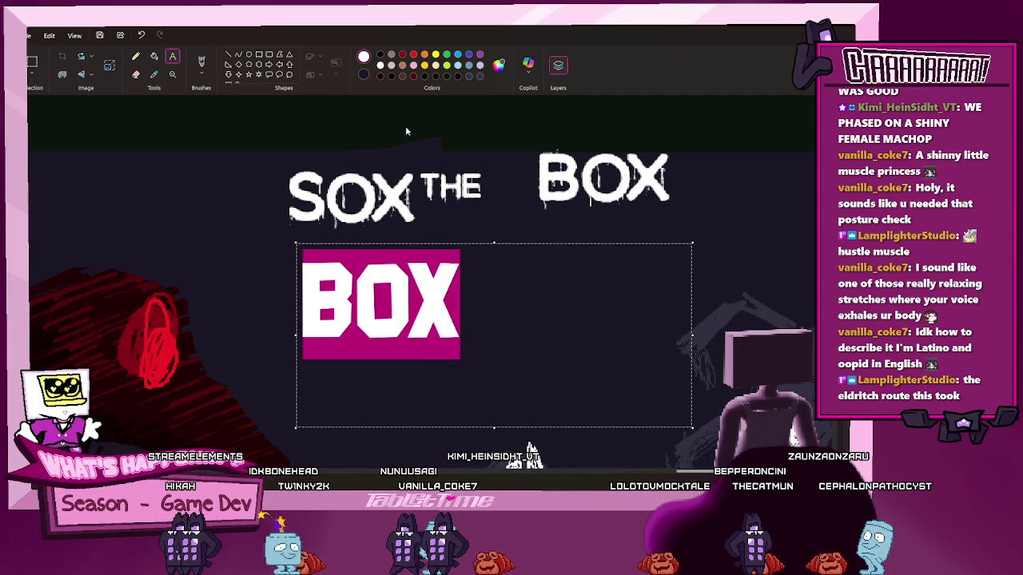
key("ctrl+shift+period")
left_click(242, 207)
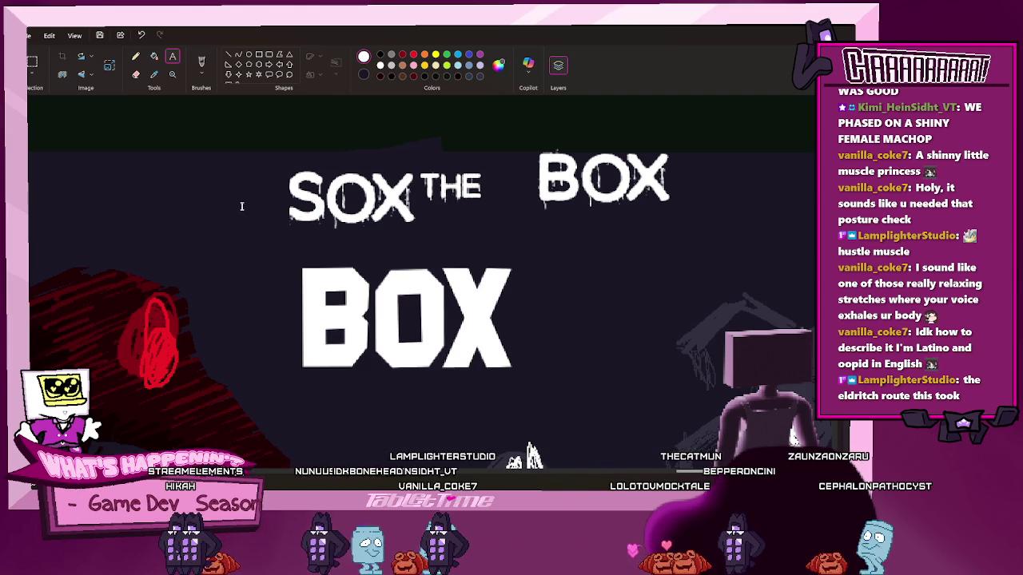
Move BOX up-left tight beneath SOX THE, then zoom in and select the O's inner hole
left_click_drag(282, 246, 560, 404)
mouse_move(471, 349)
left_mouse_down()
mouse_move(437, 317)
mouse_move(455, 315)
left_mouse_up()
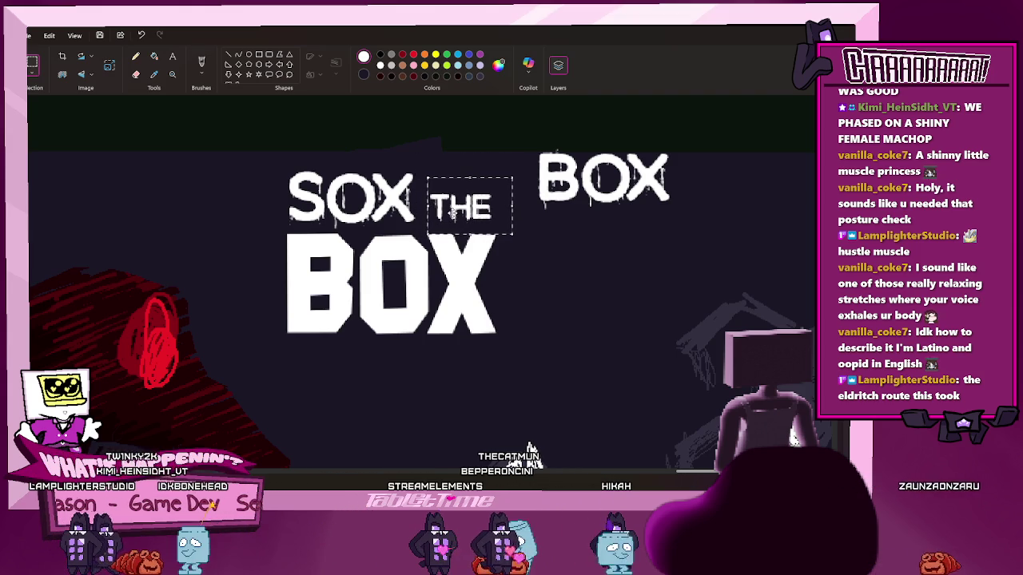
scroll(382, 301, "up", 3, "ctrl")
left_click_drag(370, 199, 462, 317)
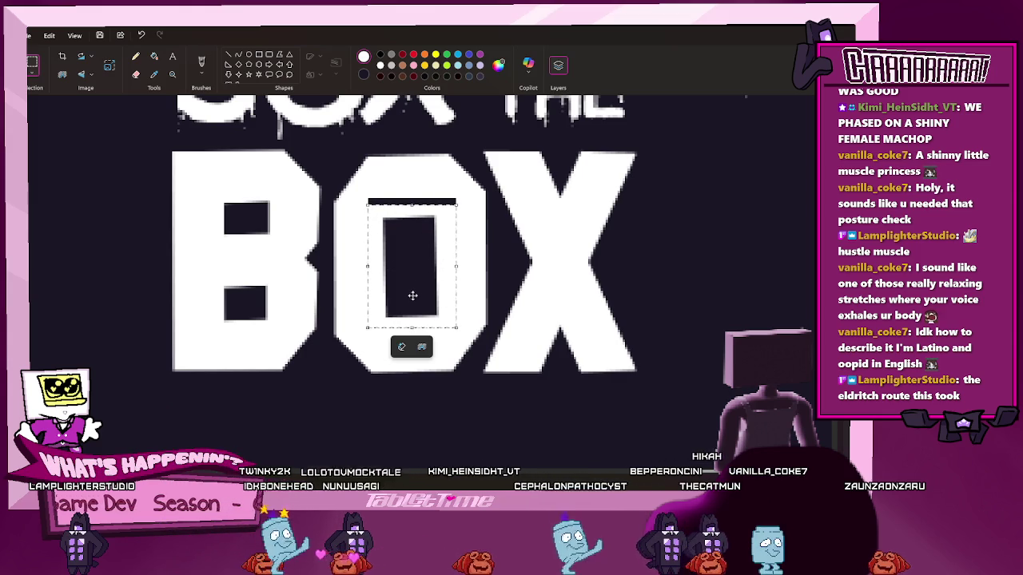
Shrink the O's black hole to a small upper square and fill the leftover black with white
left_click(357, 193)
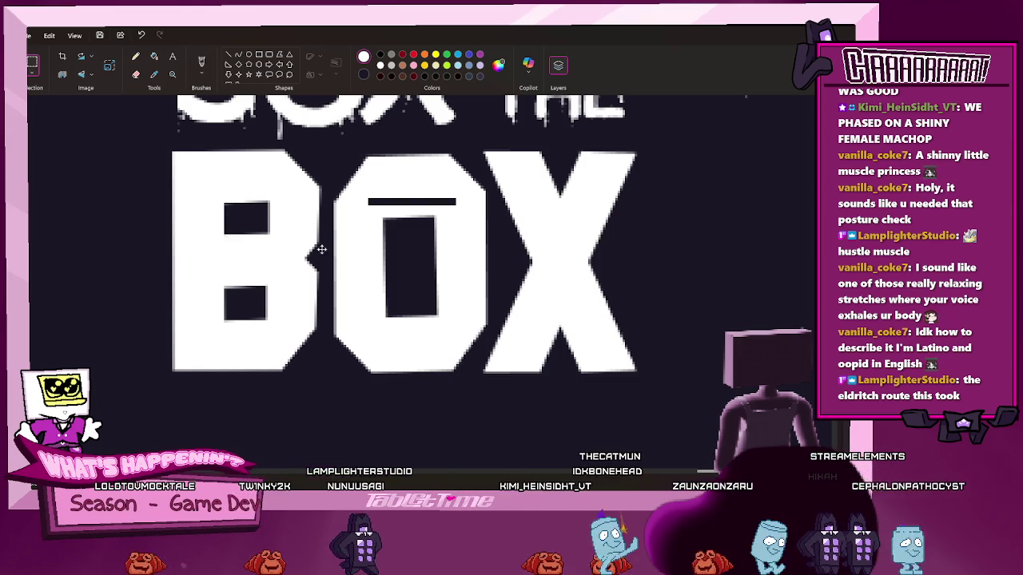
scroll(367, 287, "down", 2)
scroll(352, 320, "down", 5)
scroll(333, 351, "up", 8)
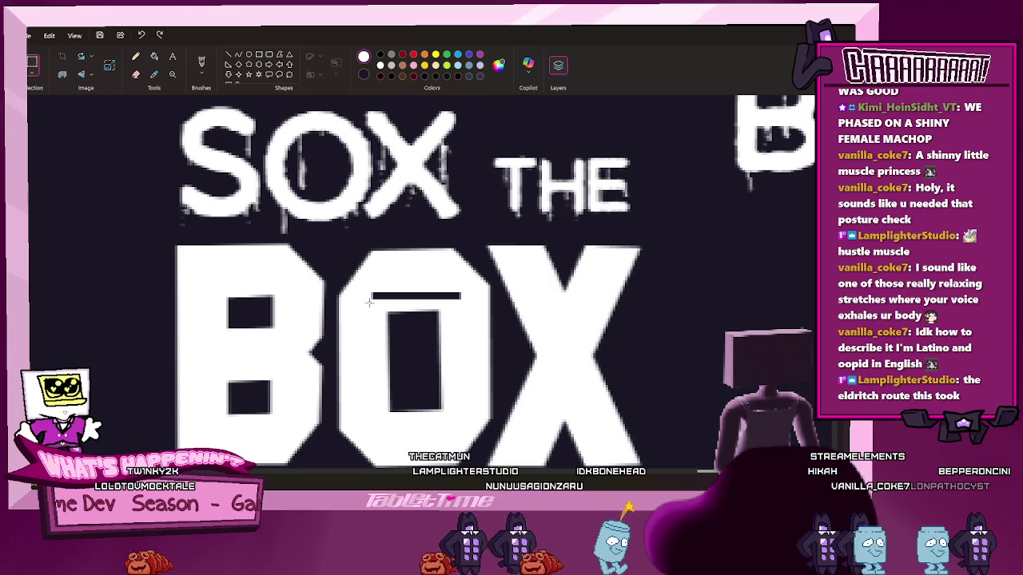
left_click_drag(365, 301, 467, 428)
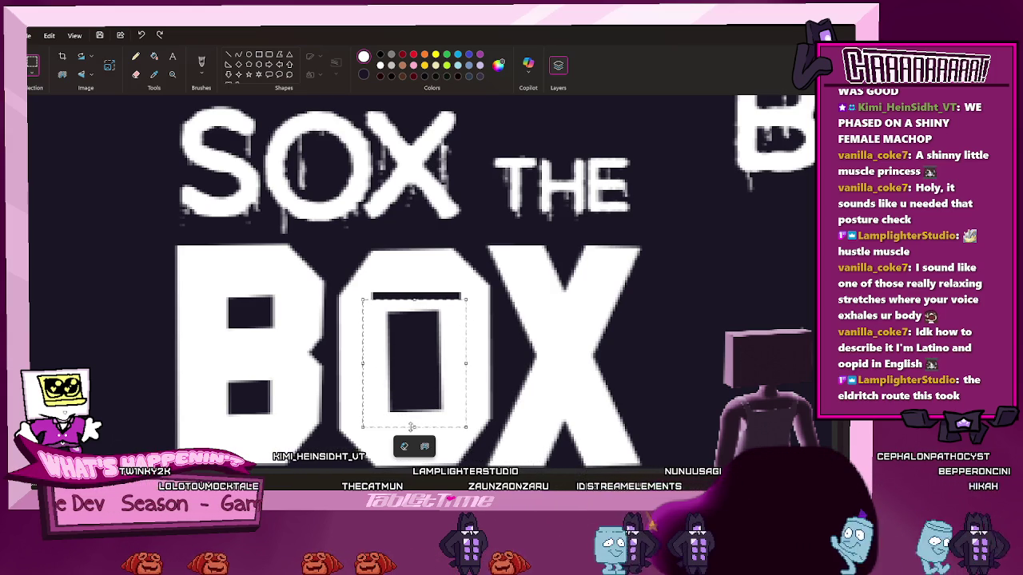
left_click_drag(415, 427, 409, 364)
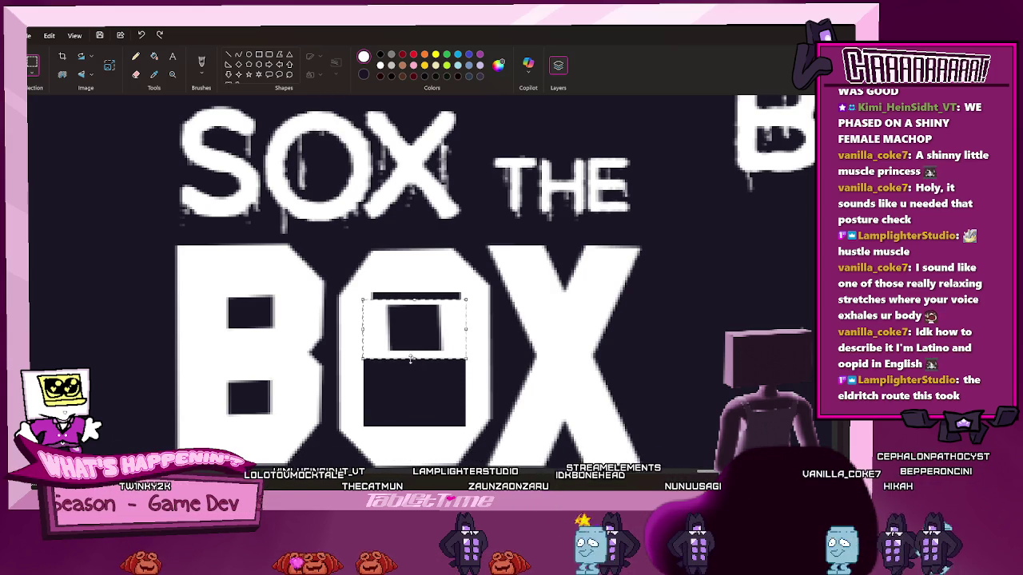
left_click(402, 404)
left_click(154, 56)
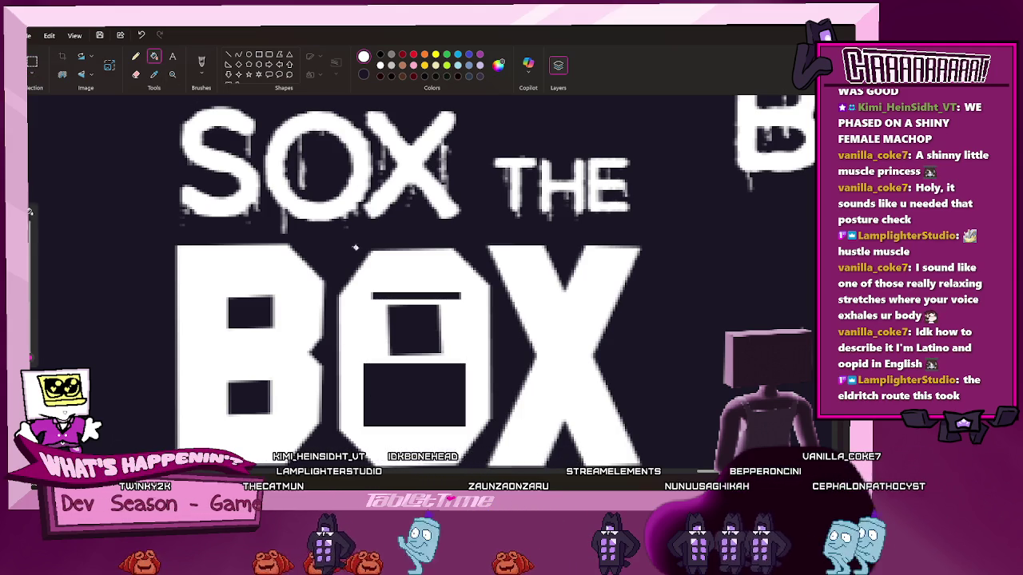
left_click(414, 395)
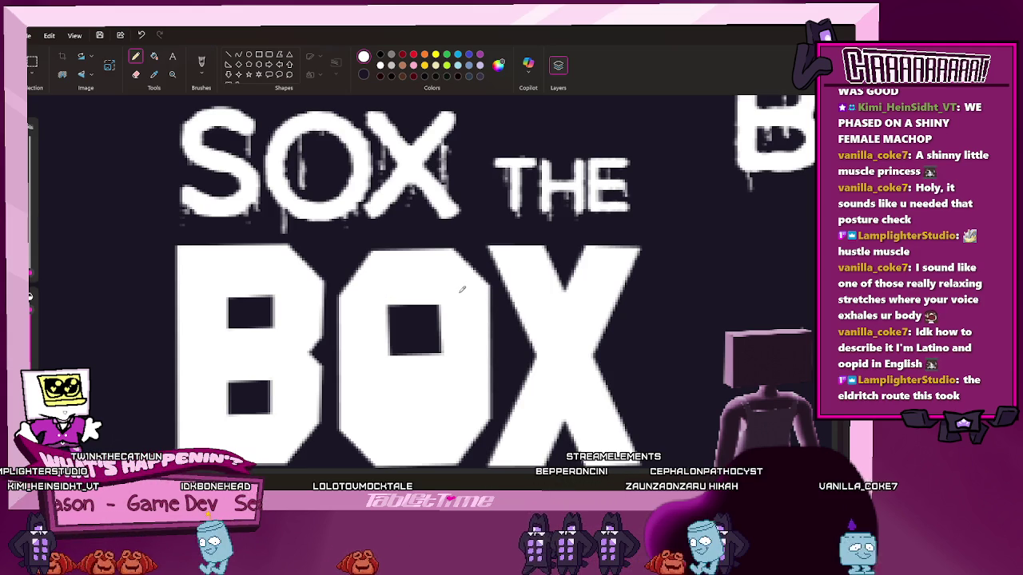
Fill the O's square hole with a dark red-brown colour
left_click(415, 77)
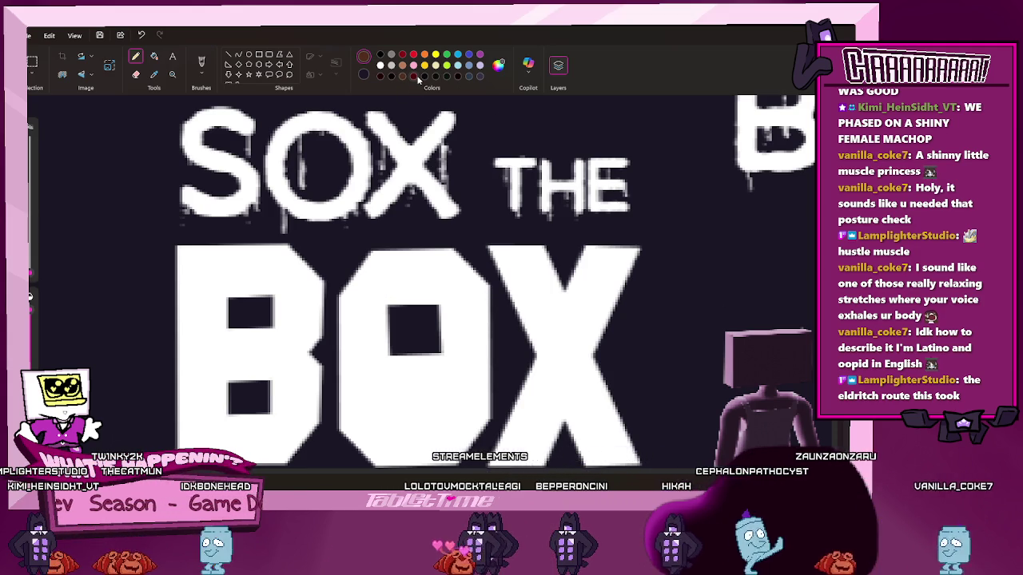
mouse_move(428, 350)
left_mouse_down()
mouse_move(439, 346)
mouse_move(412, 353)
left_mouse_up()
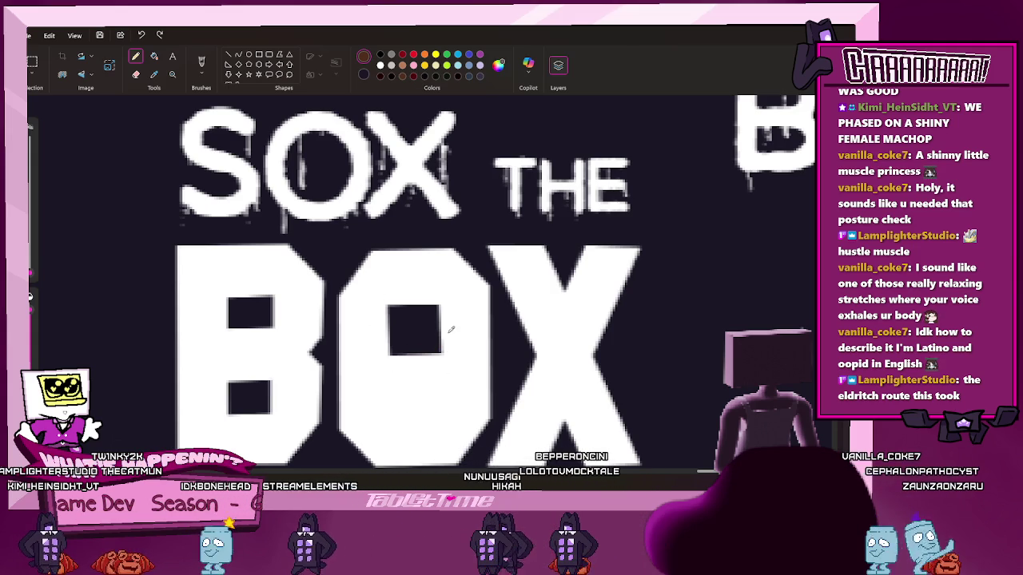
left_click(154, 56)
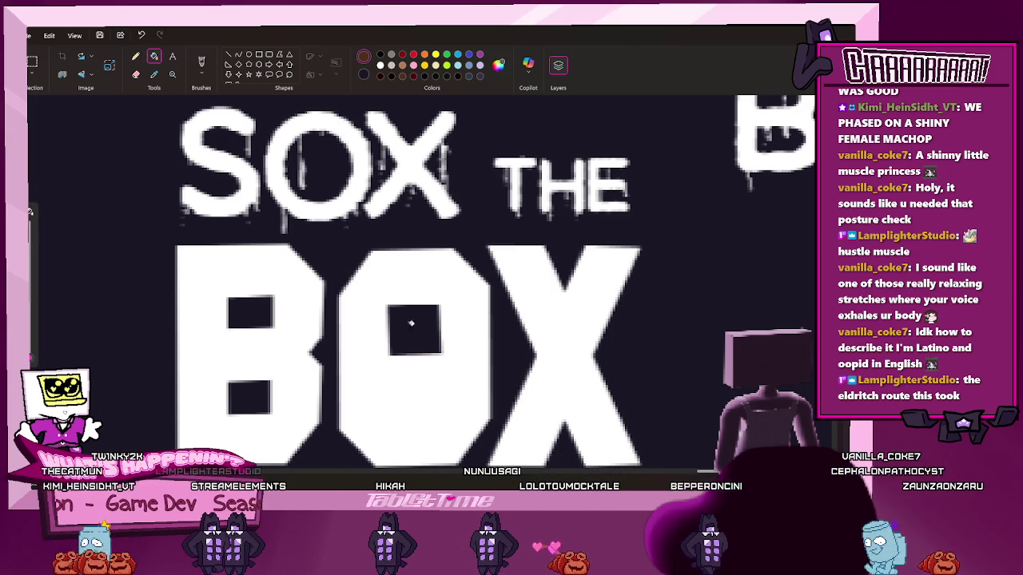
Draw a grey leg with a foot beneath the brown square, refining it with undo and redo
left_click(136, 57)
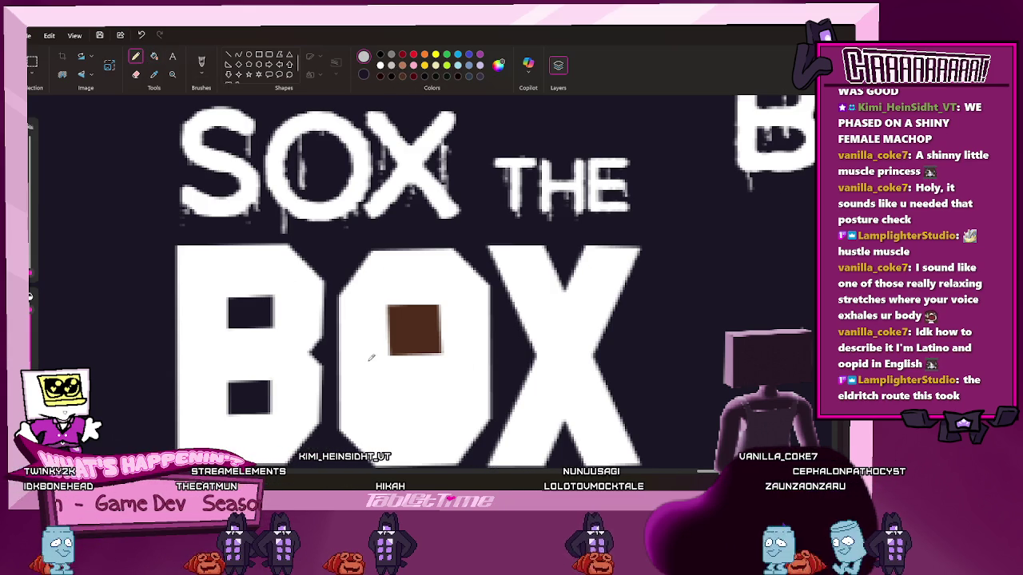
left_click_drag(405, 357, 404, 397)
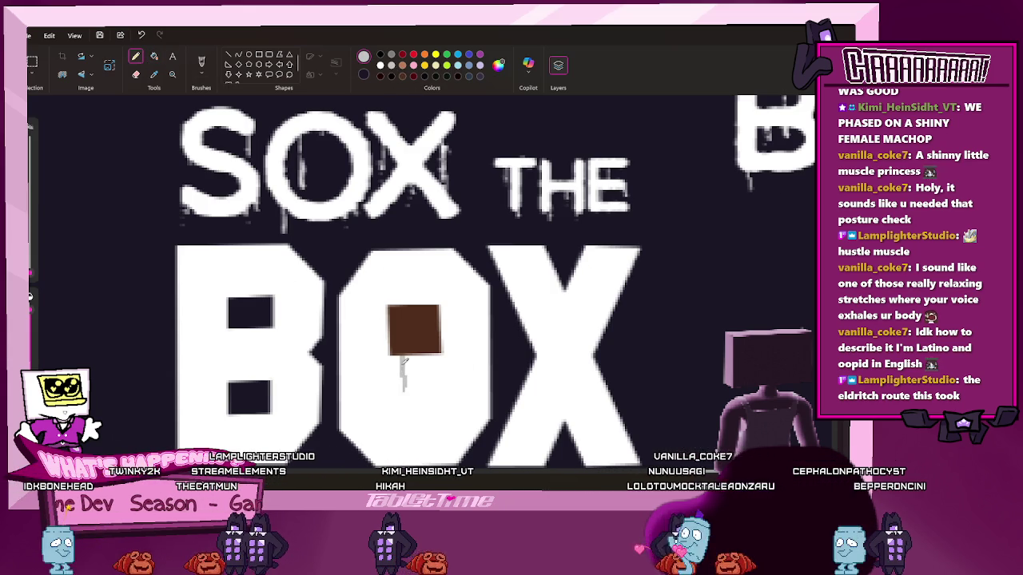
left_click(201, 61)
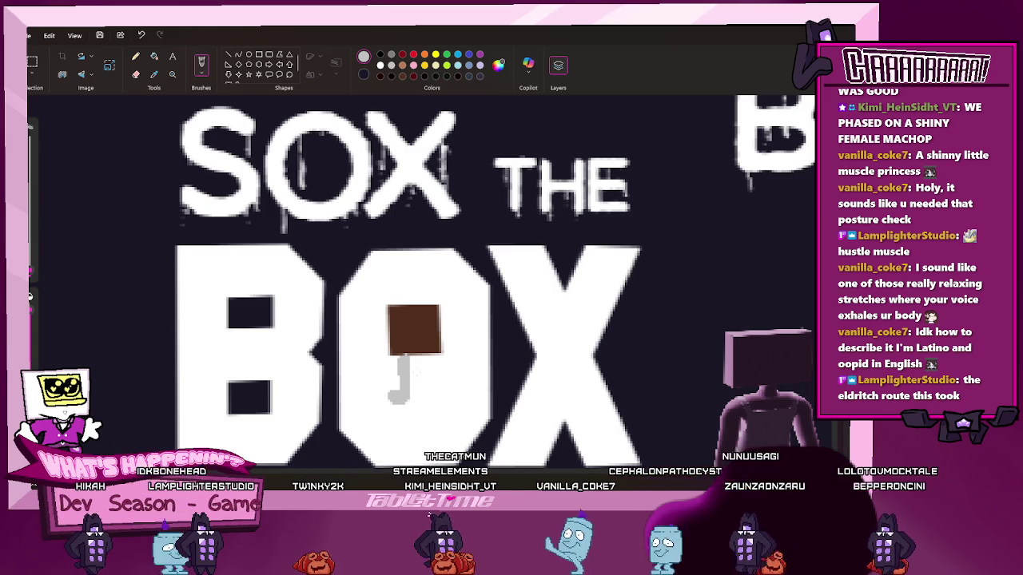
key("ctrl+z")
mouse_move(409, 361)
left_mouse_down()
mouse_move(410, 393)
mouse_move(398, 386)
left_mouse_up()
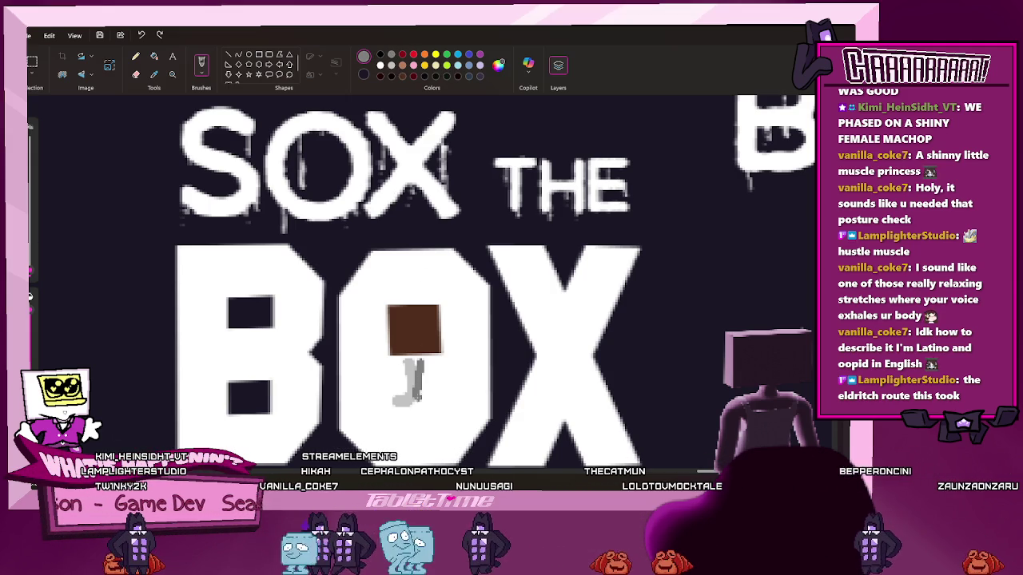
key("ctrl+z")
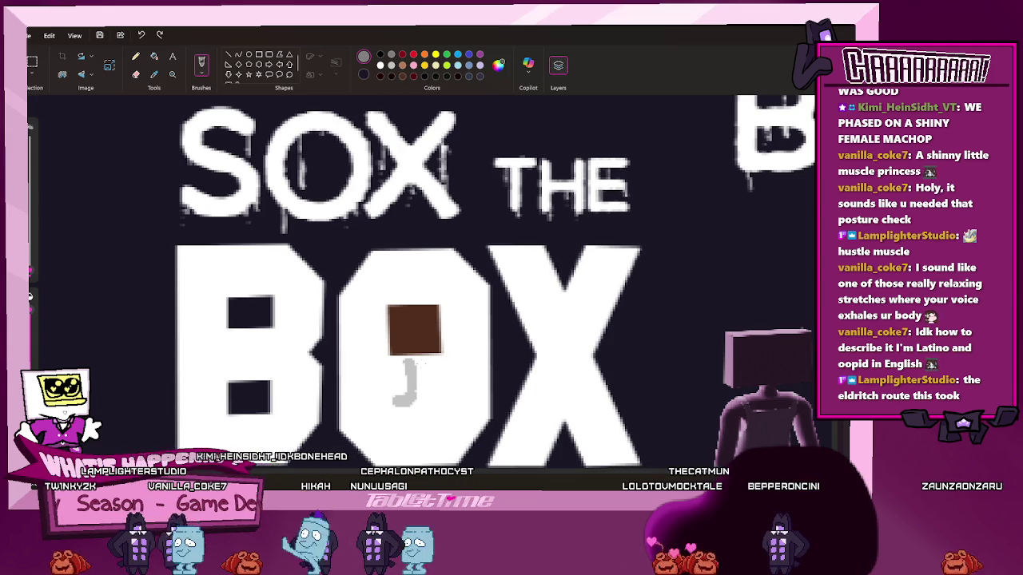
left_click_drag(412, 395, 430, 409)
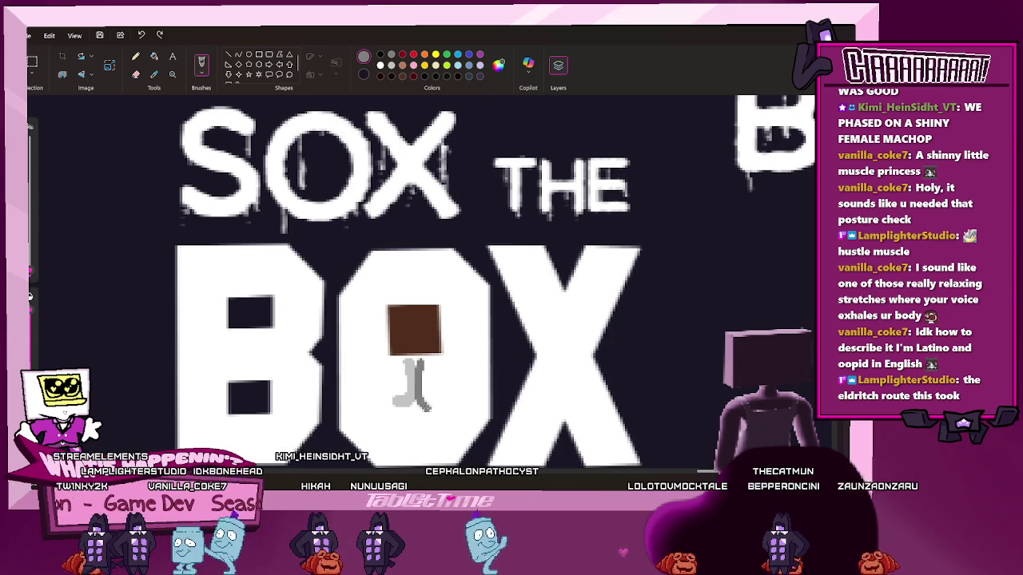
left_click_drag(408, 364, 404, 404)
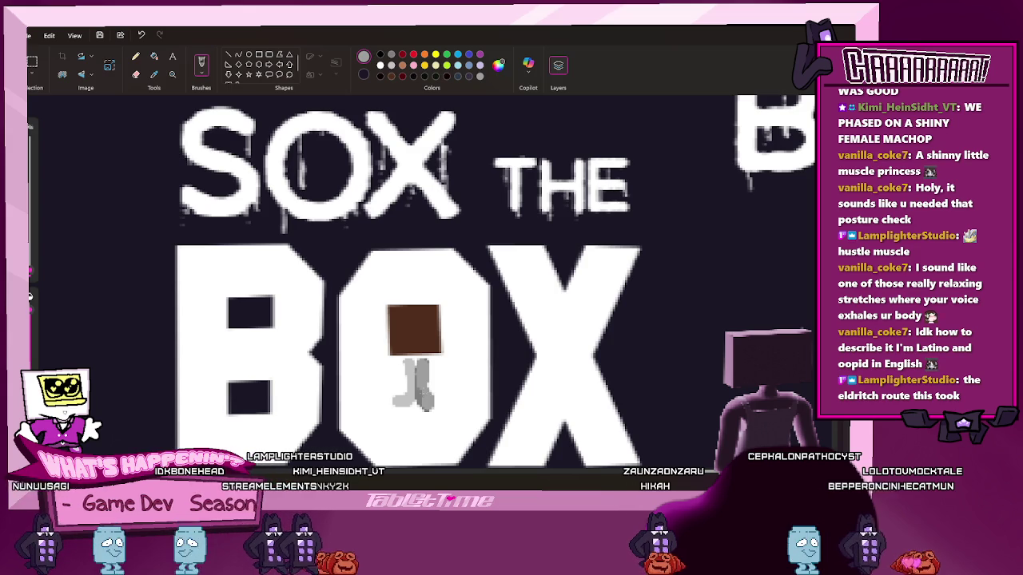
key("ctrl+z")
key("ctrl+y")
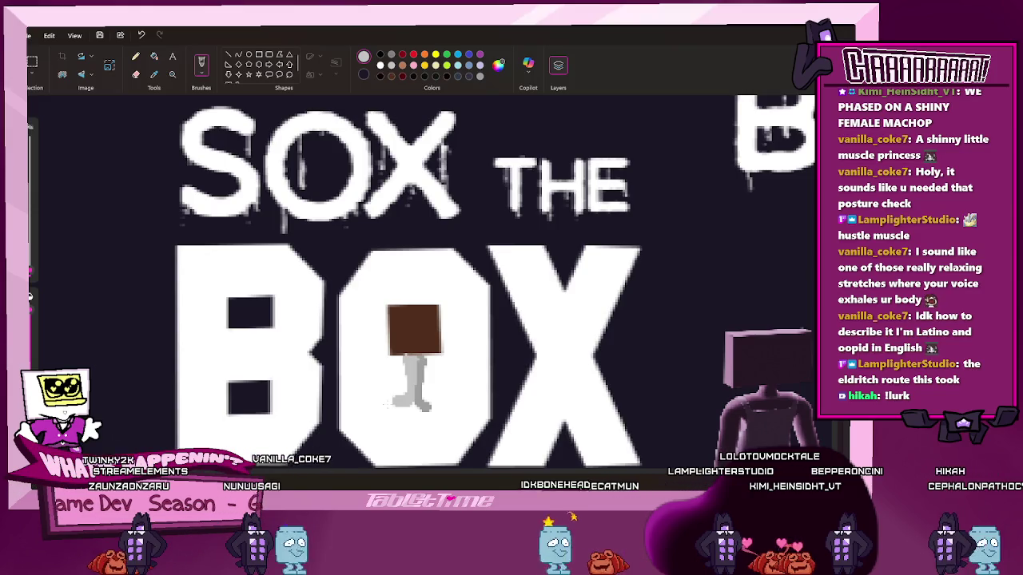
key("ctrl+minus")
key("ctrl+minus")
key("ctrl+minus")
key("ctrl+minus")
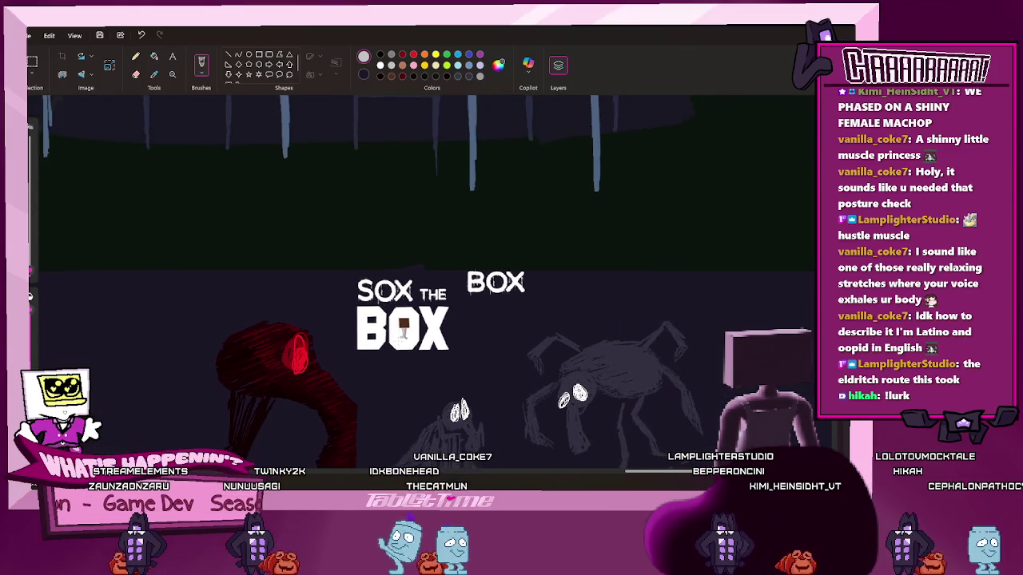
Erase the grey legs and fill the inside of BOX's O solid white
key("ctrl+plus")
key("ctrl+plus")
key("ctrl+plus")
key("ctrl+plus")
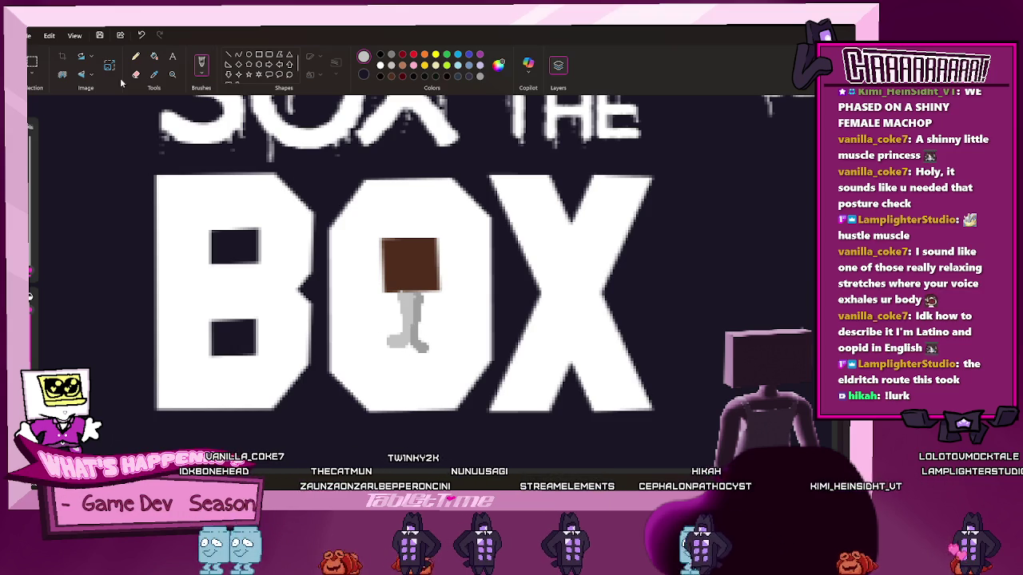
mouse_move(351, 212)
left_mouse_down()
mouse_move(418, 285)
mouse_move(402, 327)
mouse_move(392, 281)
mouse_move(423, 275)
mouse_move(365, 343)
mouse_move(392, 228)
mouse_move(395, 337)
left_mouse_up()
key("ctrl+z")
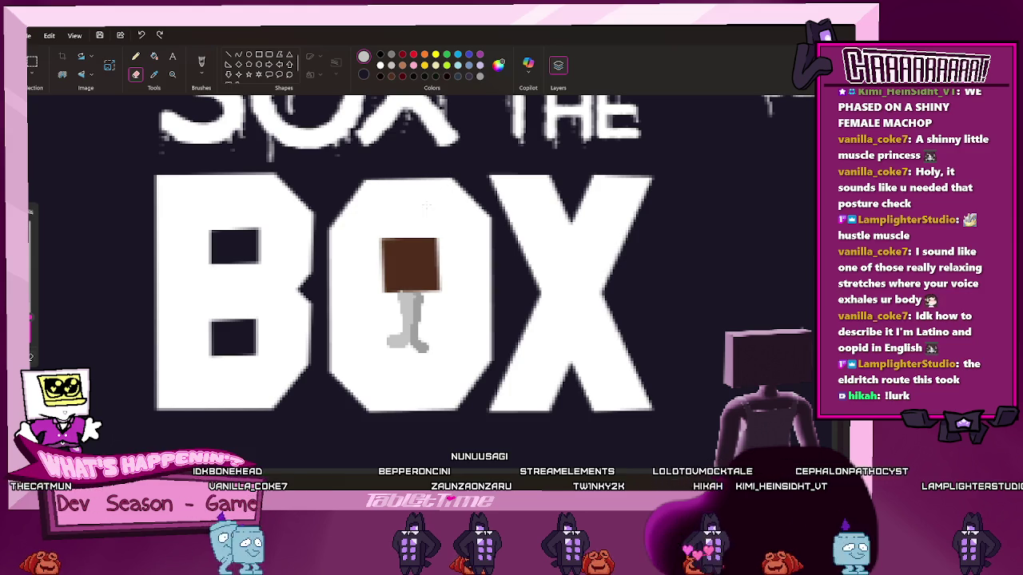
left_click(154, 74)
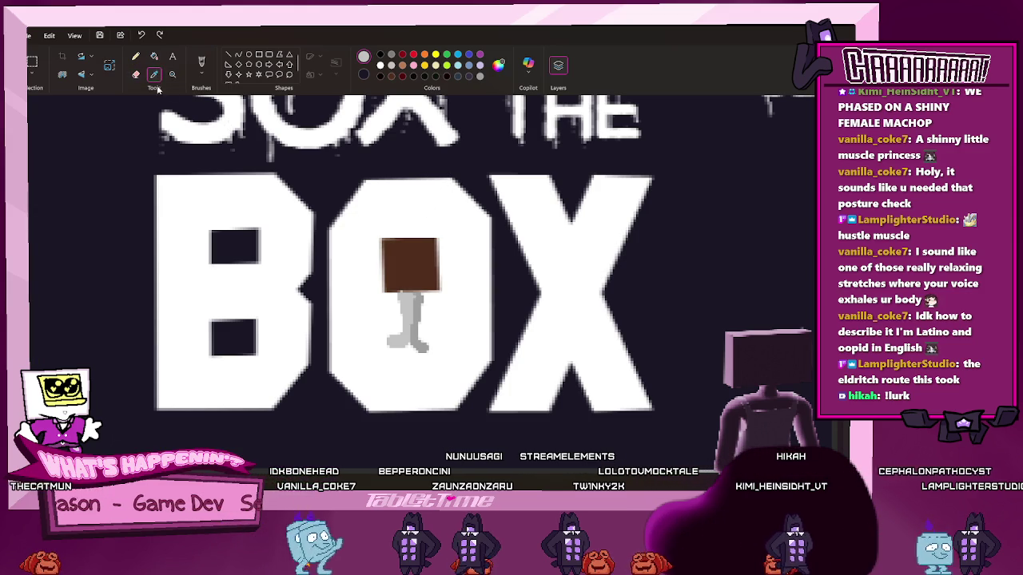
left_click(149, 158)
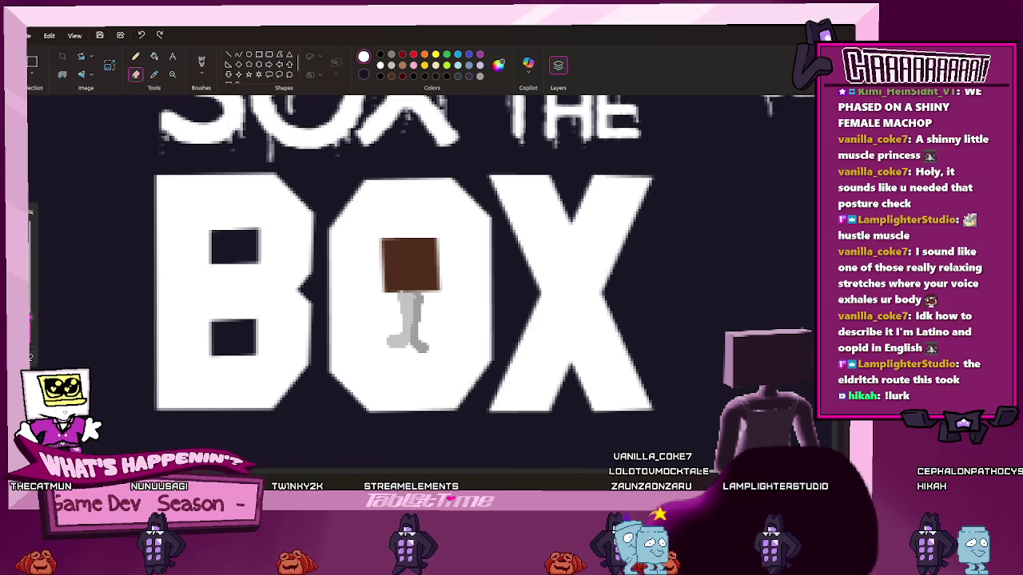
mouse_move(405, 336)
left_mouse_down()
mouse_move(402, 276)
mouse_move(433, 297)
mouse_move(388, 325)
left_mouse_up()
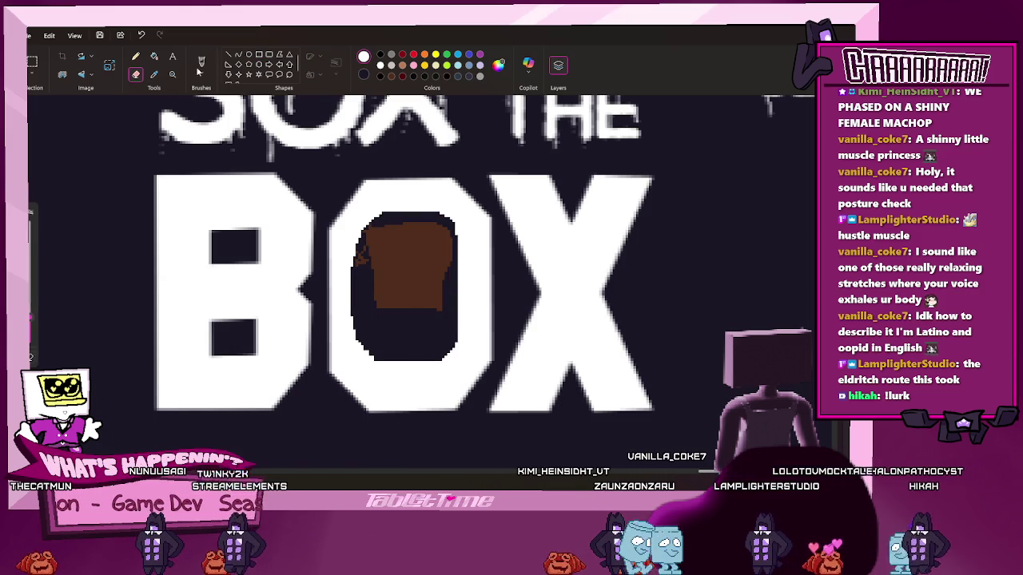
left_click(154, 56)
left_click(400, 279)
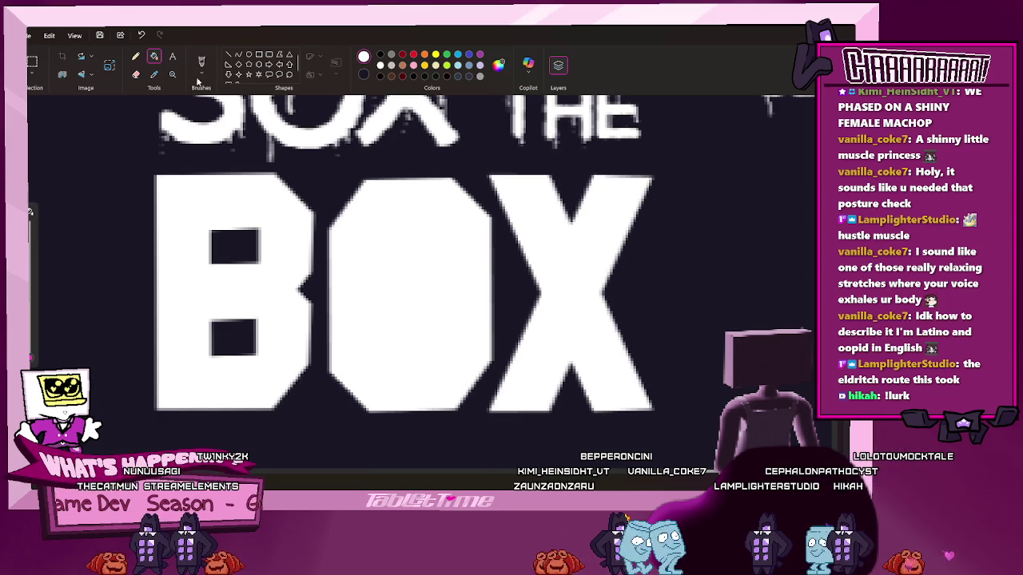
left_click(136, 56)
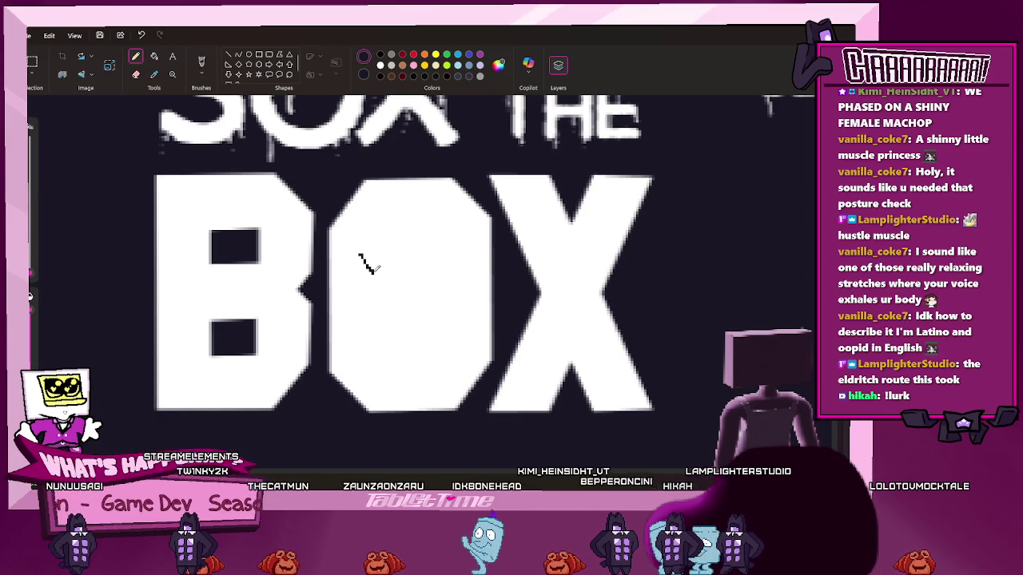
Draw a solid black open box with flaps, a front edge and a right ear inside the O
key("ctrl+z")
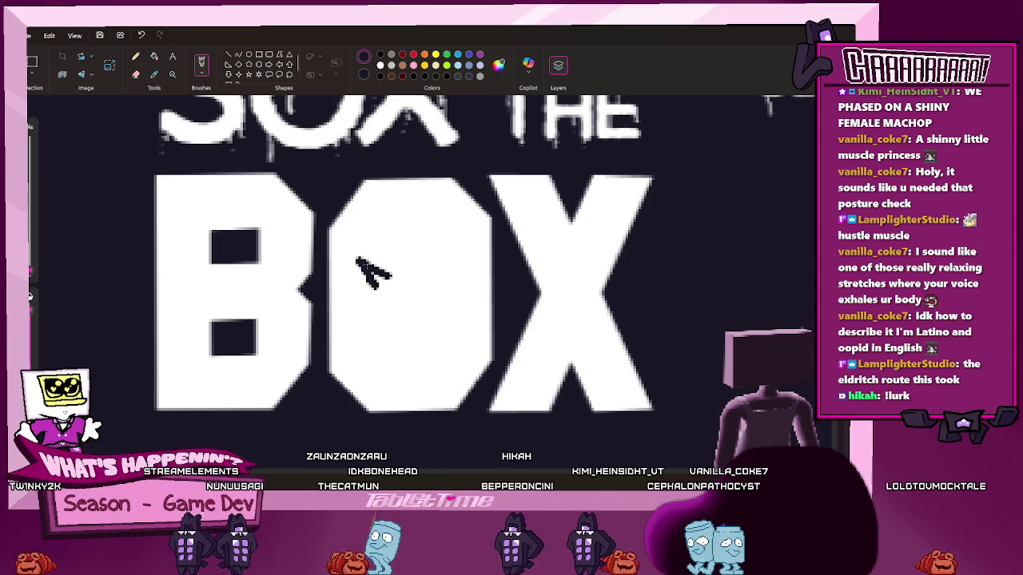
left_click_drag(357, 259, 410, 294)
mouse_move(361, 264)
left_mouse_down()
mouse_move(406, 289)
mouse_move(385, 302)
mouse_move(406, 312)
mouse_move(403, 353)
left_mouse_up()
mouse_move(371, 297)
left_mouse_down()
mouse_move(394, 352)
mouse_move(404, 351)
left_mouse_up()
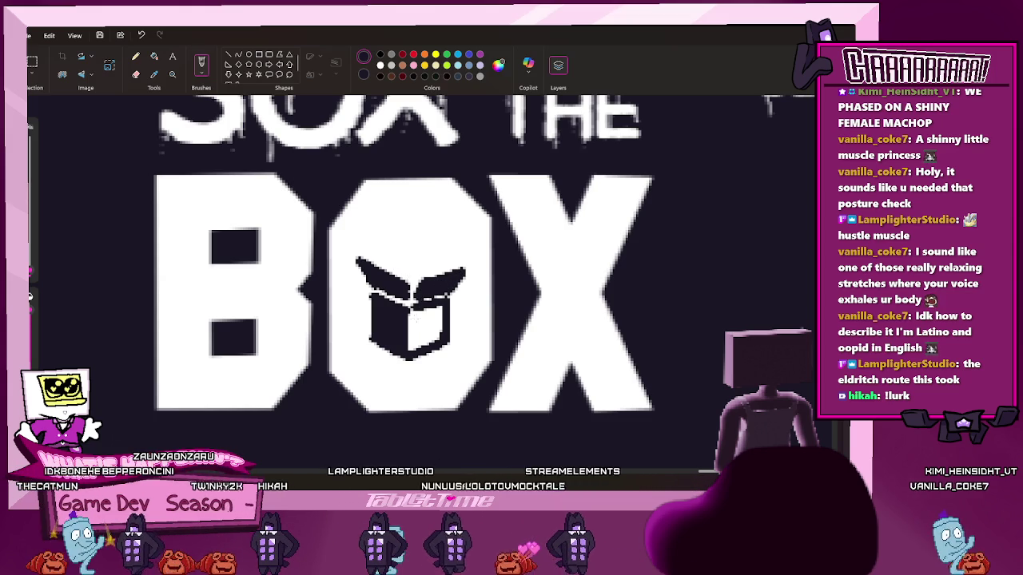
mouse_move(421, 343)
left_mouse_down()
mouse_move(421, 307)
mouse_move(429, 308)
left_mouse_up()
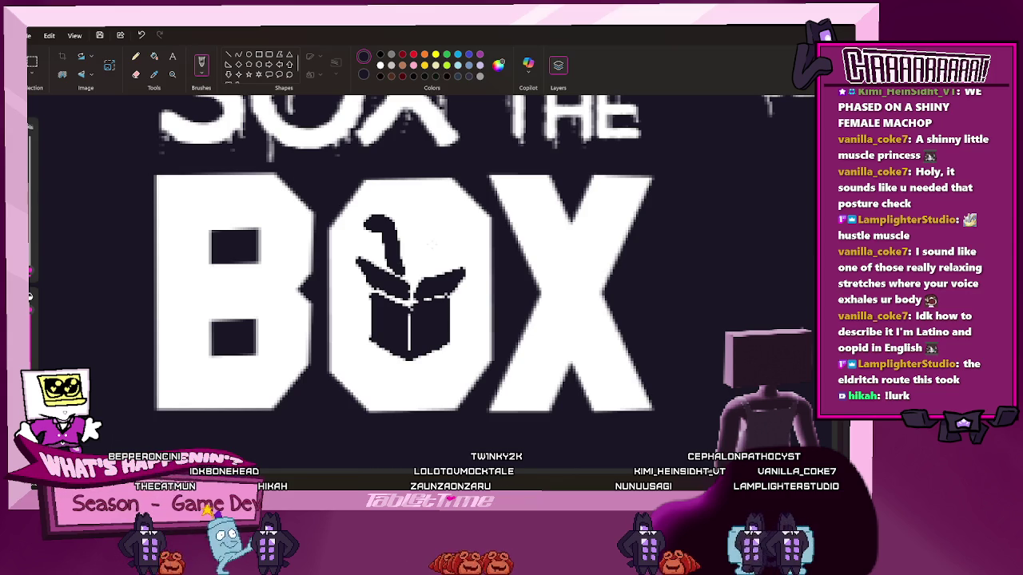
left_click_drag(427, 218, 423, 259)
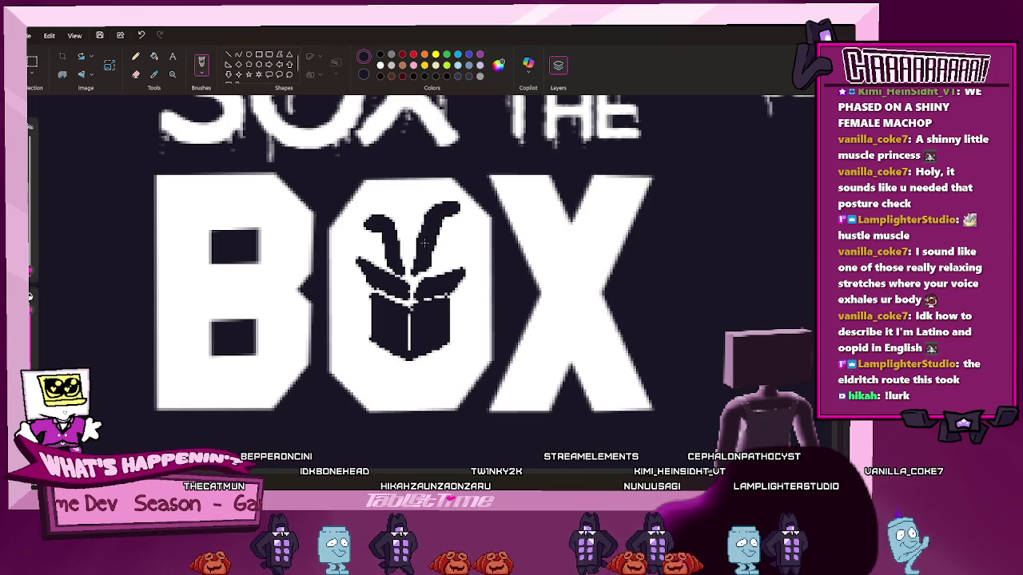
Set the drawing colour to white and zoom out from the title
left_click(380, 65)
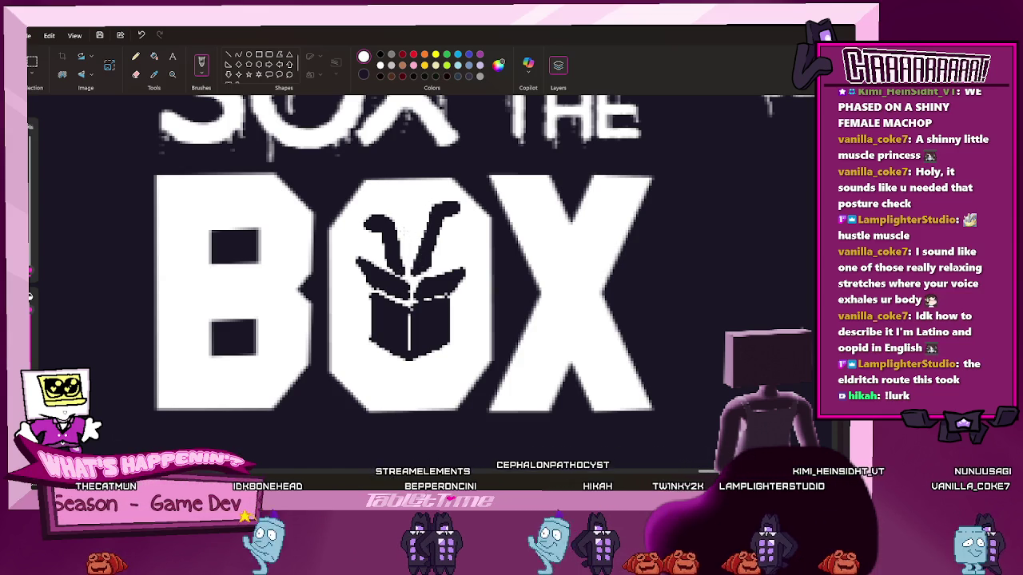
scroll(272, 225, "down", 1)
scroll(273, 224, "down", 1)
scroll(272, 224, "down", 1)
scroll(272, 224, "down", 1)
scroll(351, 319, "down", 1)
Zoom out and delete the stray BOX lettering beside the logo
scroll(352, 319, "down", 1)
scroll(351, 319, "down", 1)
scroll(351, 319, "down", 1)
scroll(352, 319, "down", 2)
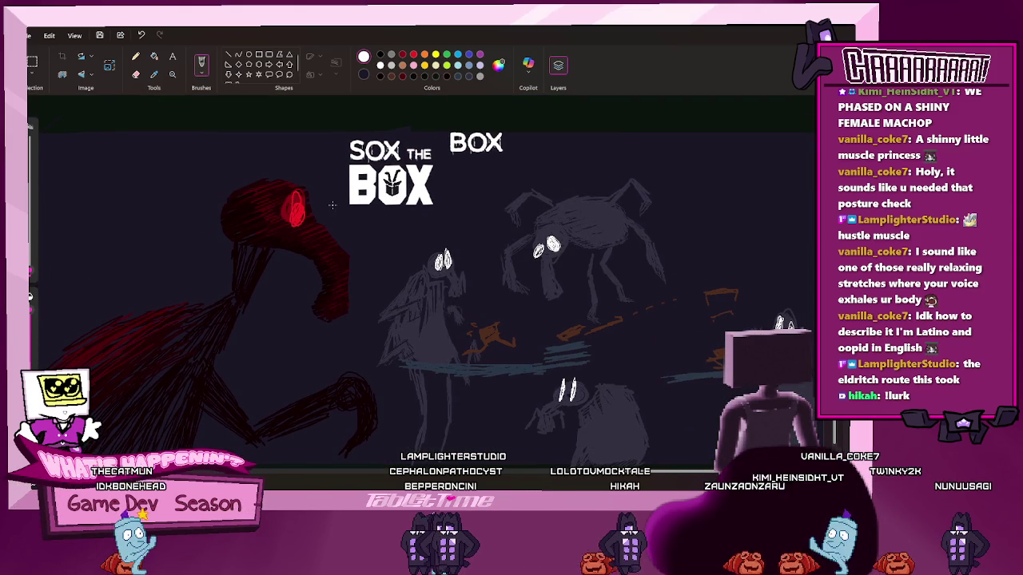
left_click(32, 61)
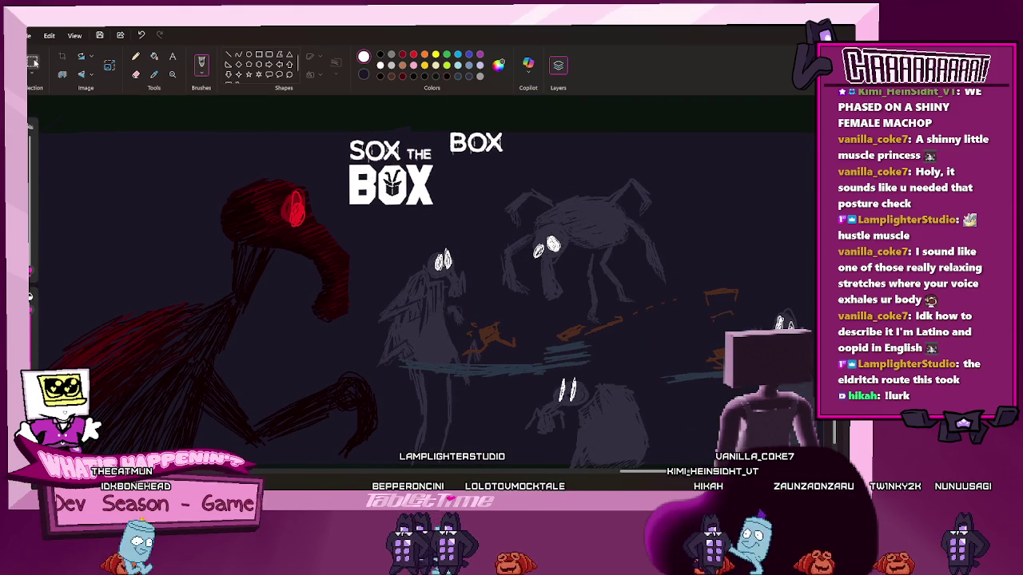
left_click_drag(442, 120, 545, 169)
key("Delete")
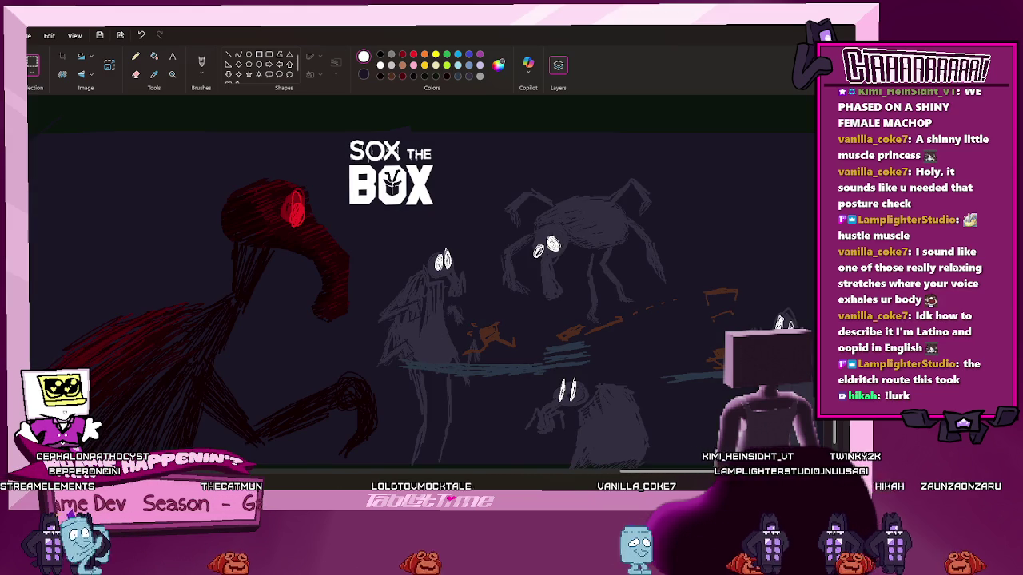
Sample the dark background colour with the Color Picker
scroll(385, 212, "down", 3)
left_click(154, 74)
left_click(152, 130)
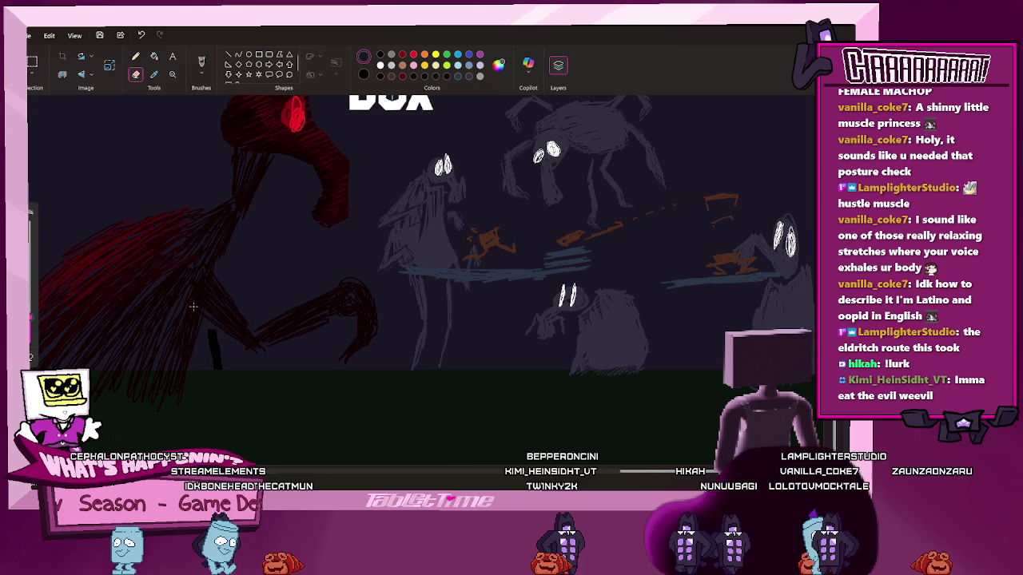
Undo the short stray dark stroke, briefly clear the canvas, then redo the drawing back
key("ctrl+z")
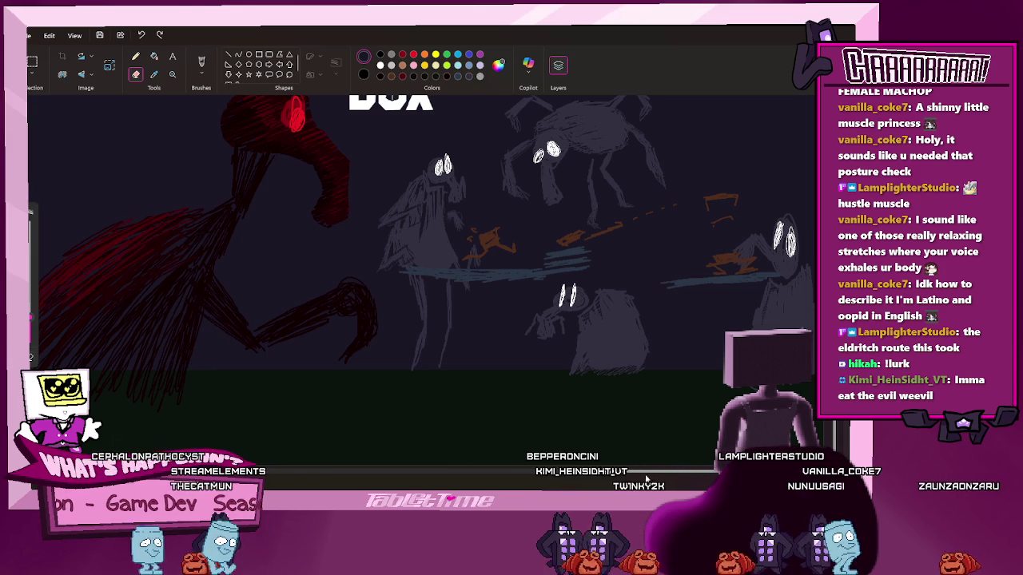
scroll(473, 412, "left", 5)
scroll(473, 412, "left", 5)
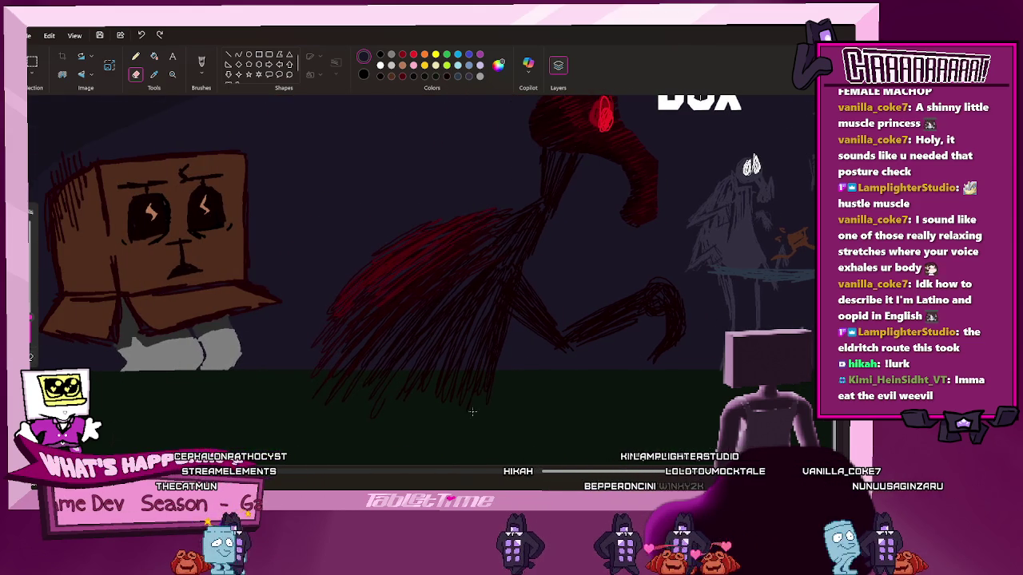
key("ctrl+a")
key("Delete")
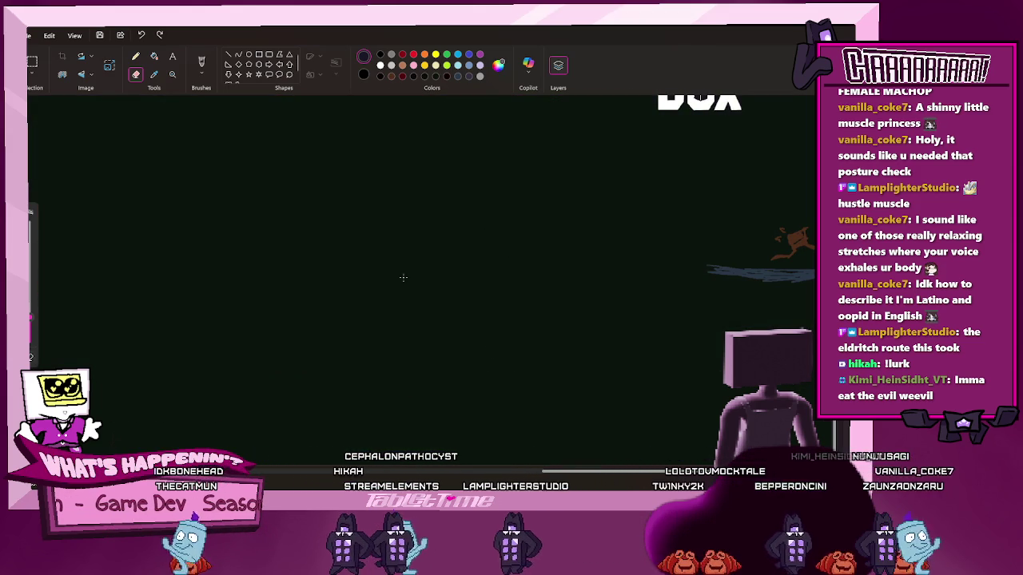
key("ctrl+y")
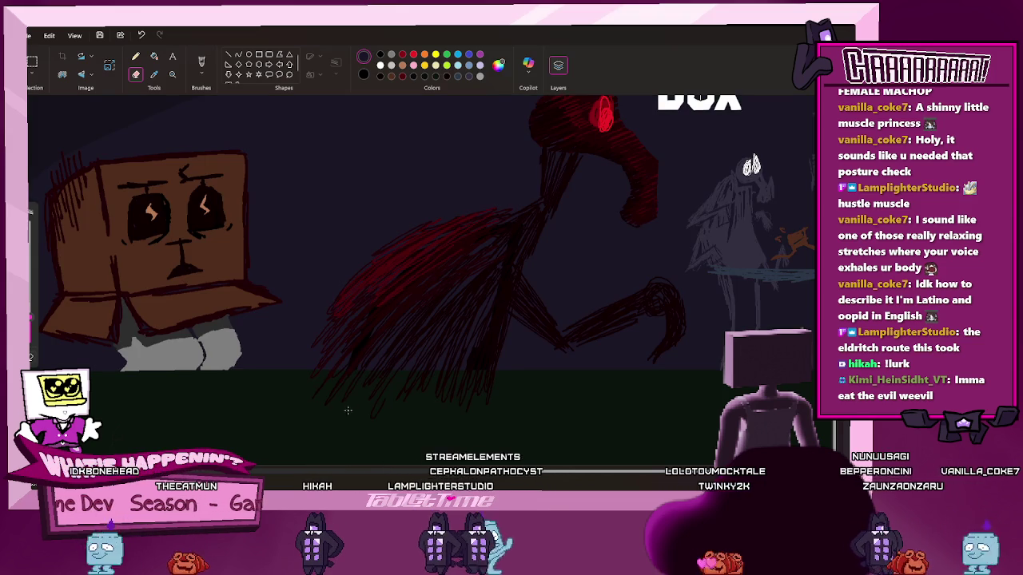
Toggle undo and redo to compare blank and full canvases, ending with the full drawing and logo restored
key("ctrl+z")
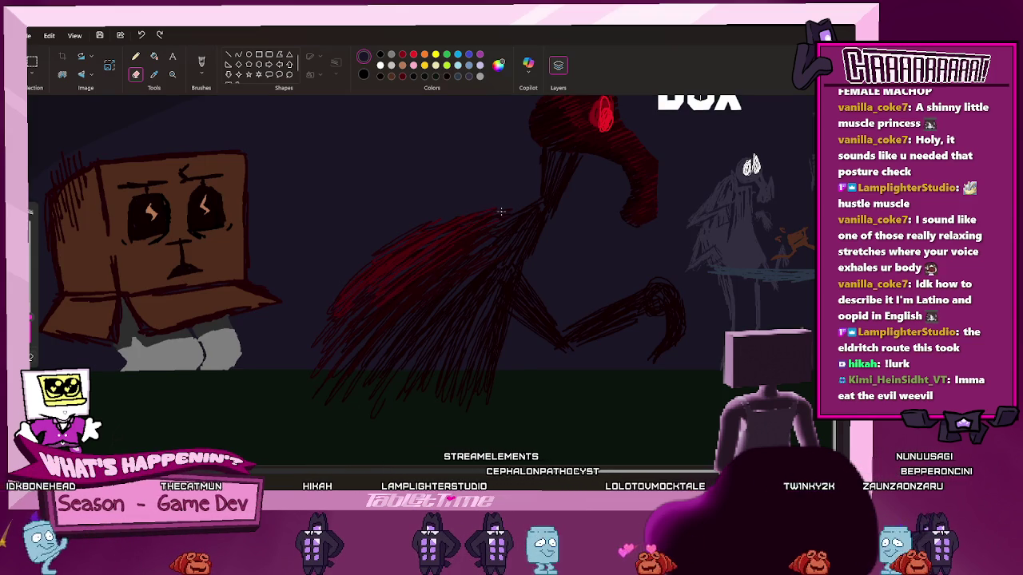
key("ctrl+z")
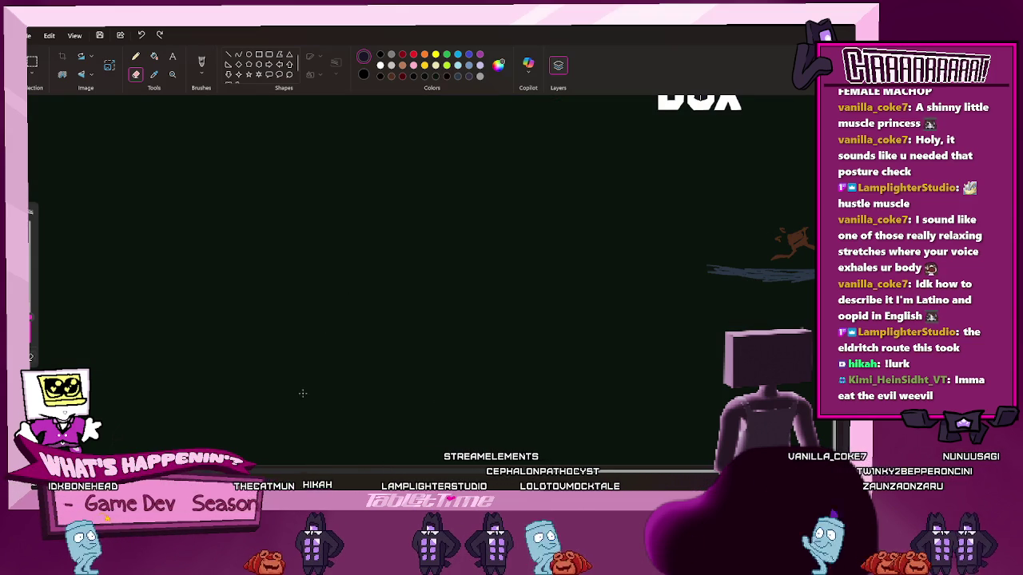
key("ctrl+y")
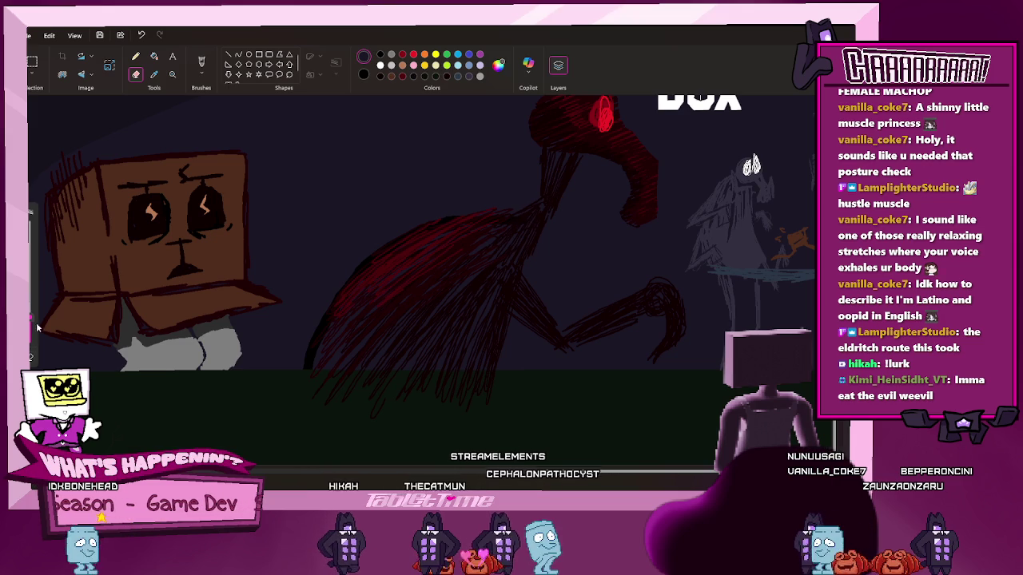
key("ctrl+z")
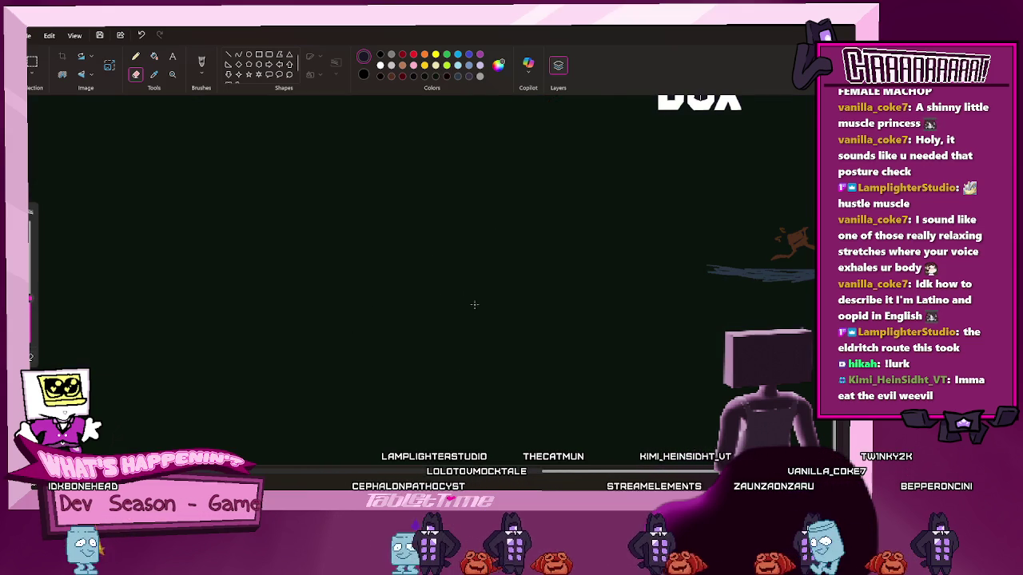
key("ctrl+y")
key("ctrl+z")
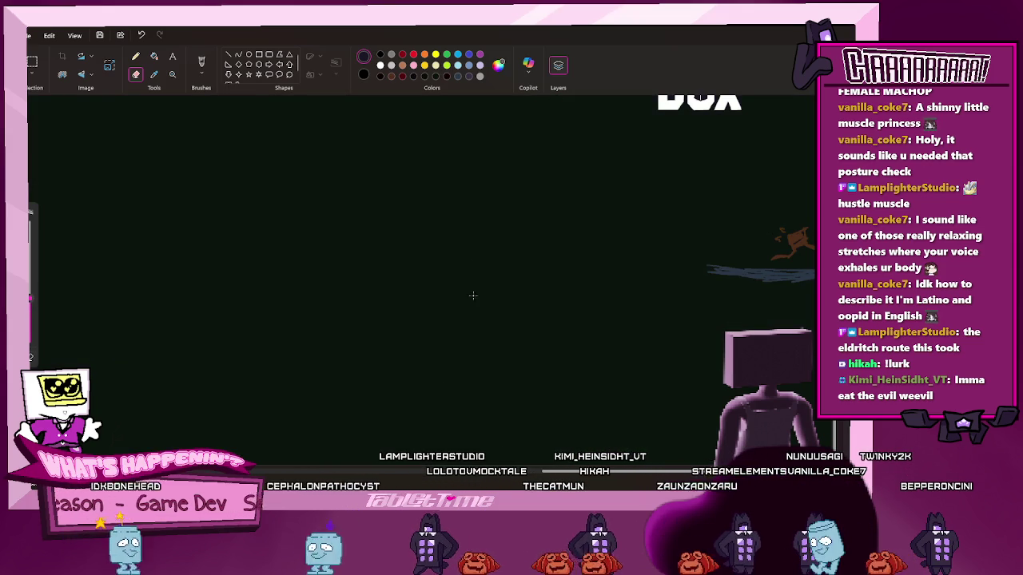
key("ctrl+y")
key("ctrl+z")
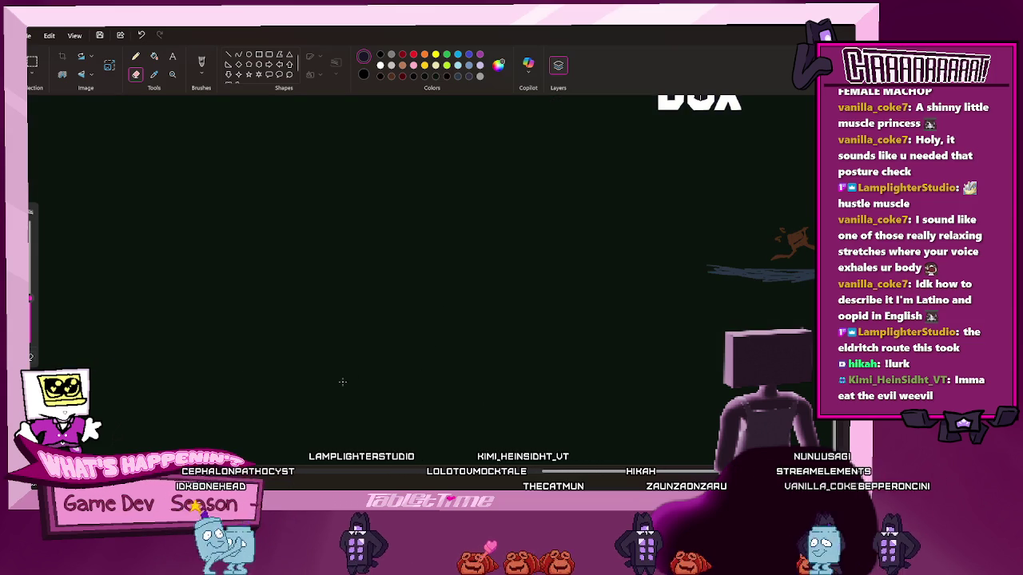
key("ctrl+y")
key("ctrl+z")
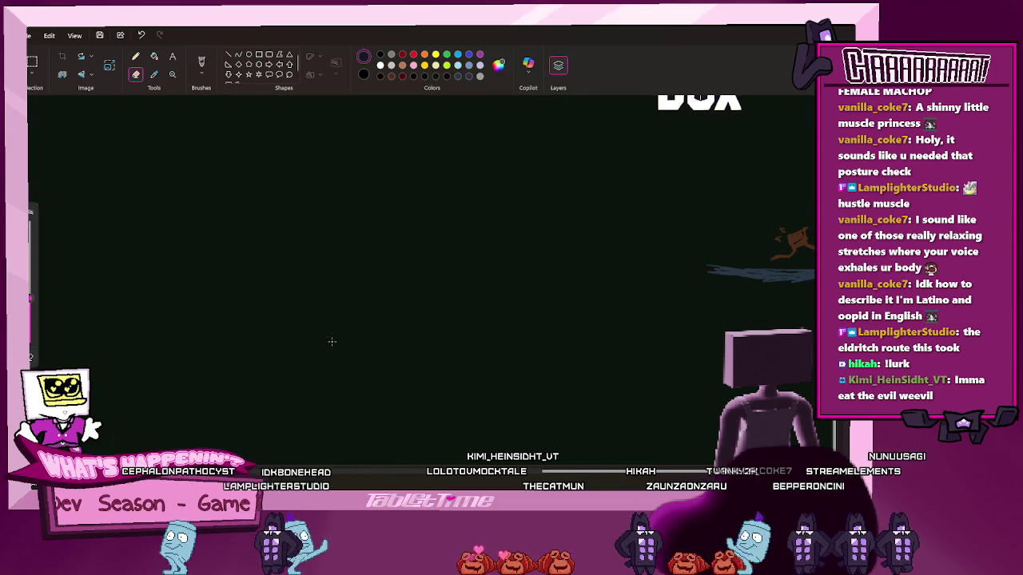
key("ctrl+y")
key("ctrl+z")
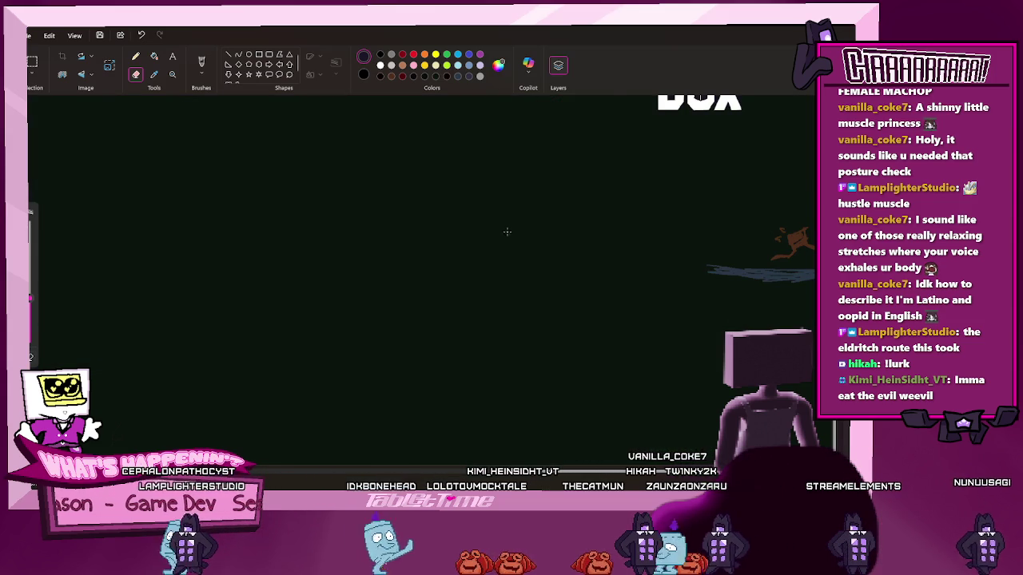
key("ctrl+y")
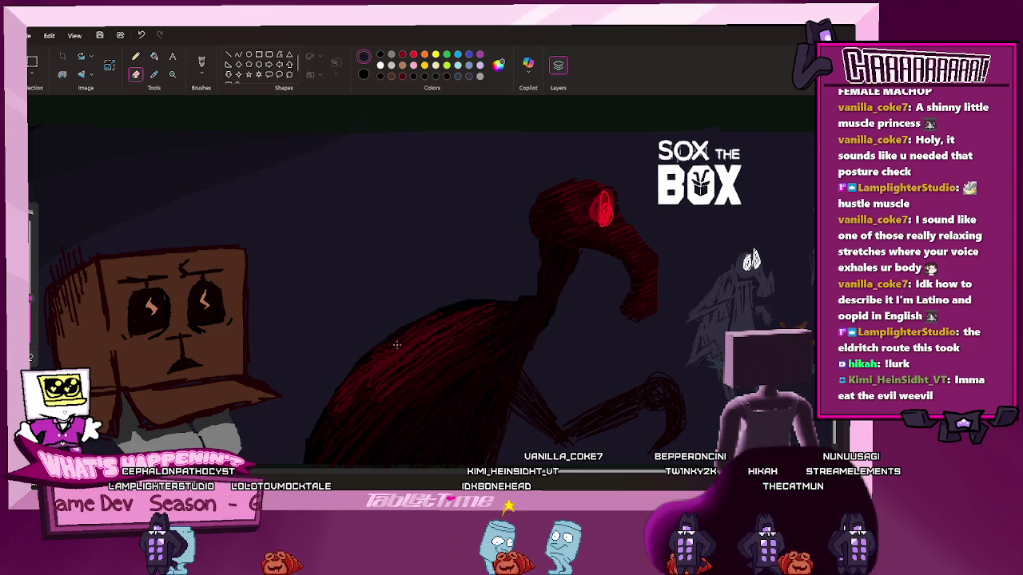
scroll(431, 384, "up", 5, "ctrl")
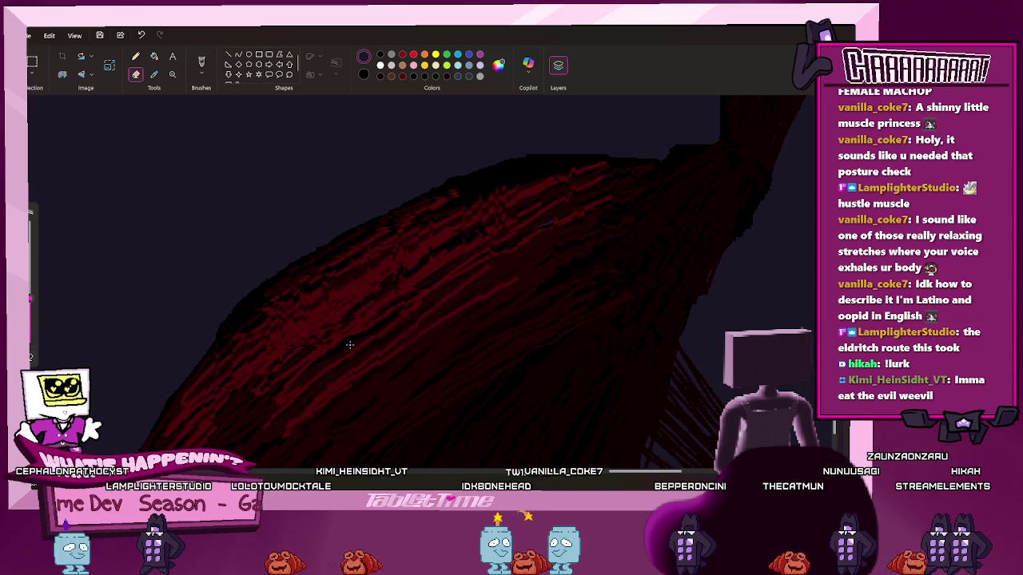
scroll(362, 361, "down", 2, "ctrl")
scroll(362, 360, "down", 2, "ctrl")
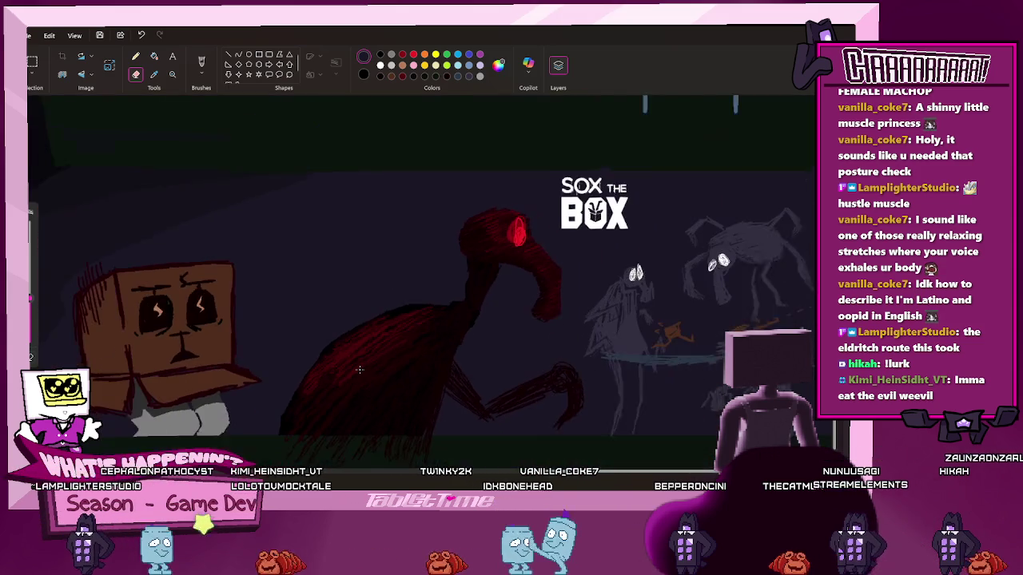
scroll(346, 394, "up", 4, "ctrl")
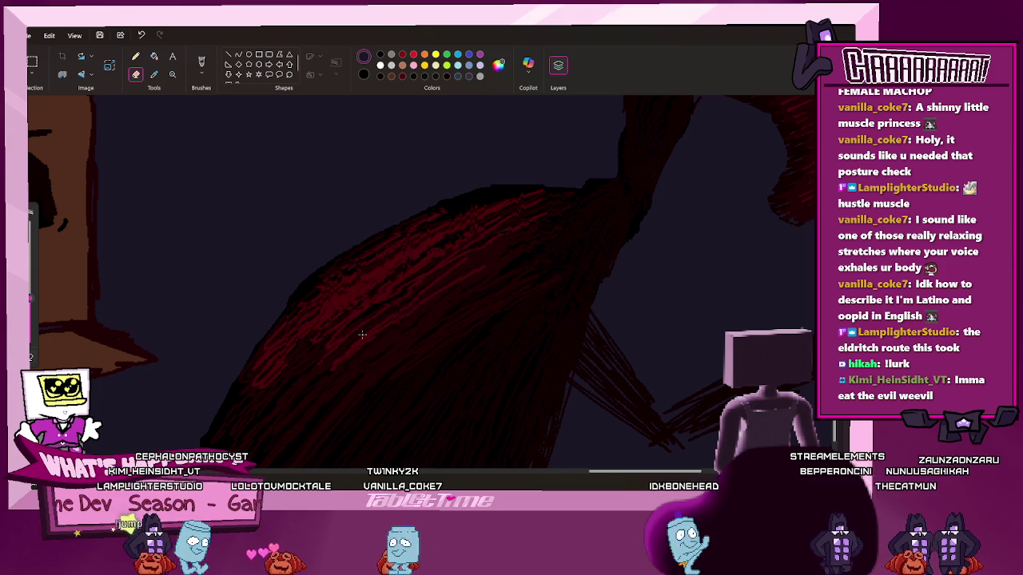
scroll(350, 344, "down", 1, "ctrl")
scroll(350, 343, "down", 2, "ctrl")
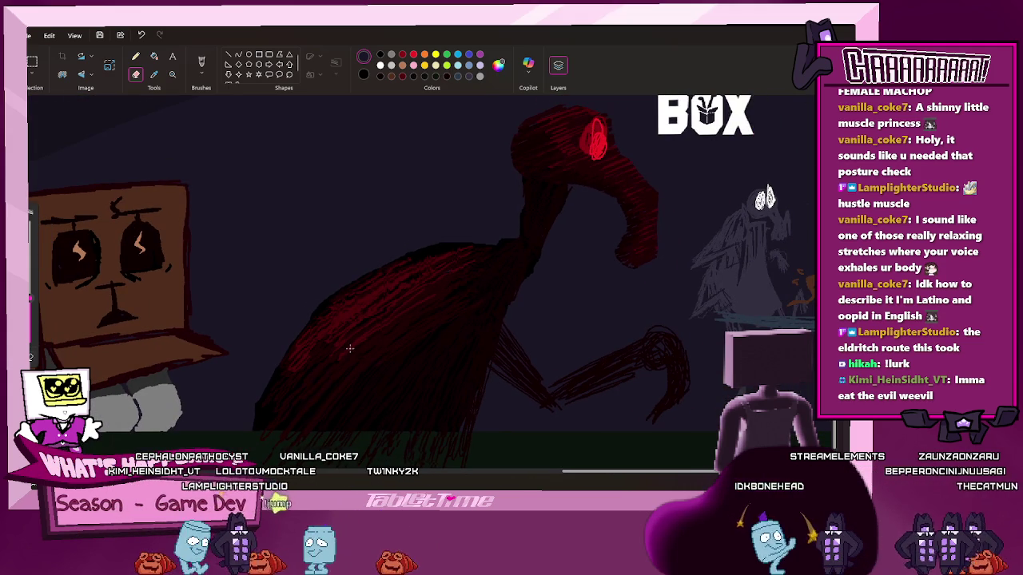
scroll(344, 350, "up", 1)
scroll(344, 350, "down", 1)
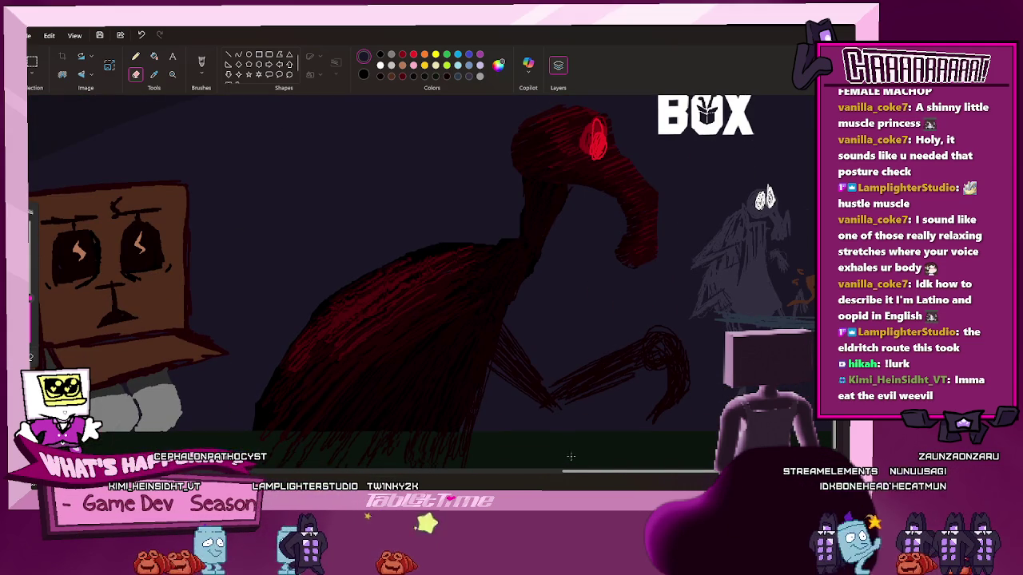
left_click_drag(569, 471, 661, 477)
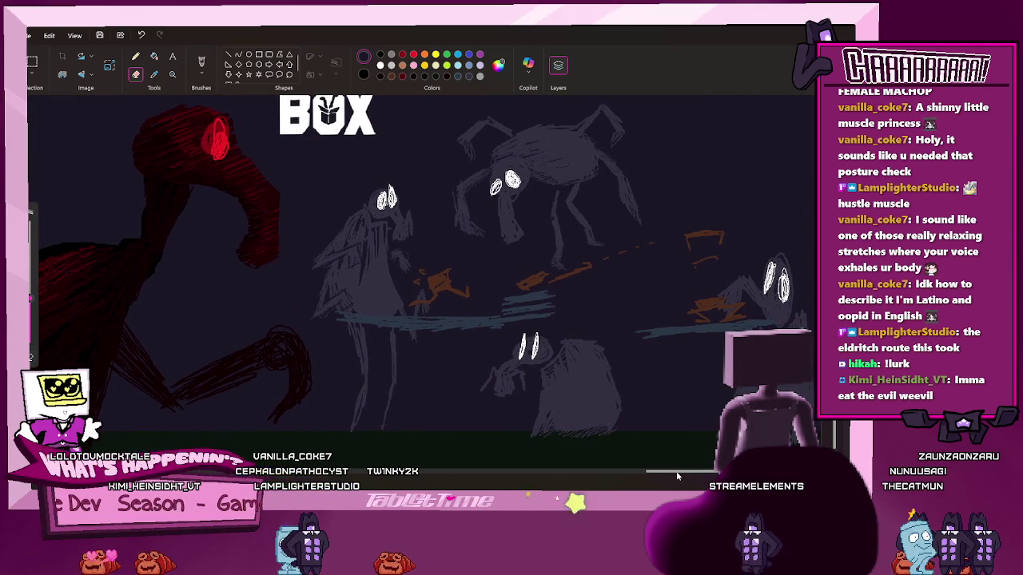
scroll(415, 288, "up", 1)
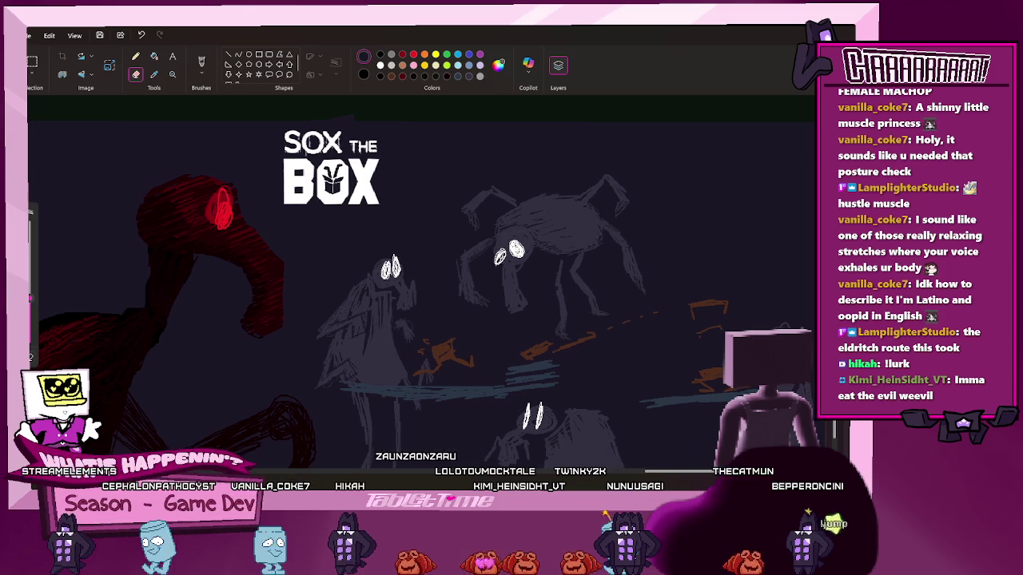
scroll(667, 468, "left", 3)
scroll(667, 468, "left", 3)
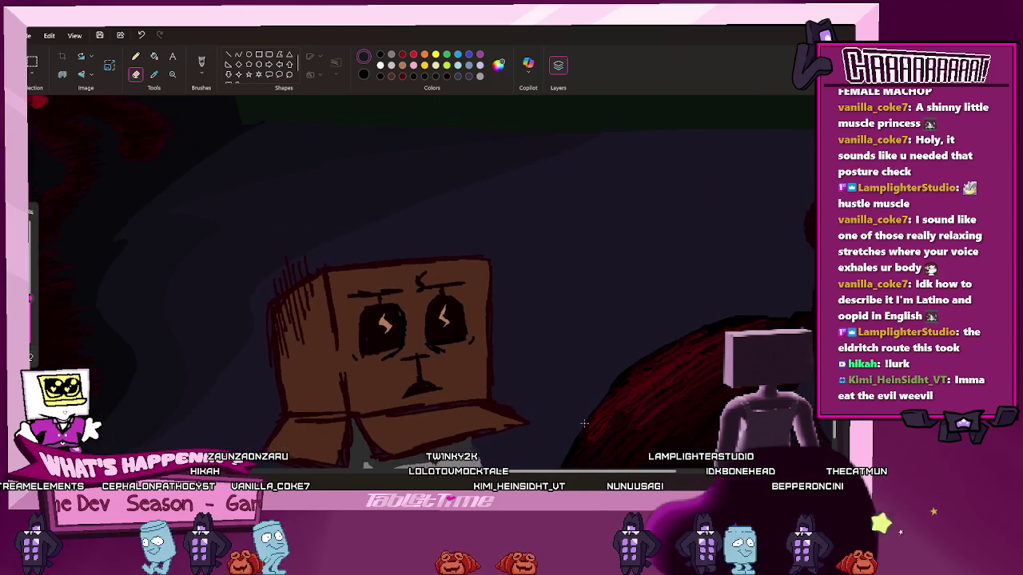
scroll(595, 428, "up", 2)
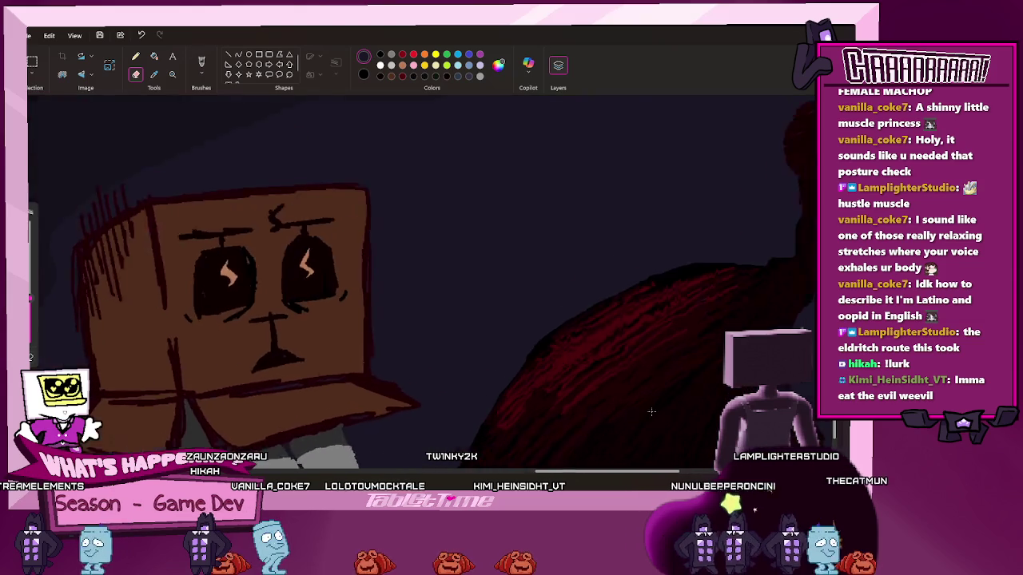
scroll(601, 283, "up", 3)
scroll(600, 282, "up", 1)
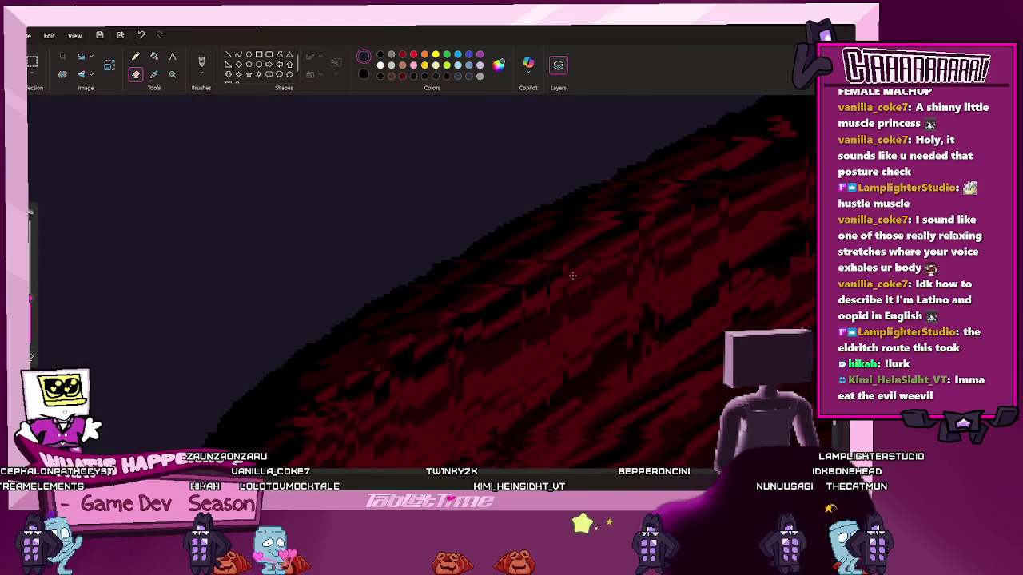
scroll(572, 274, "down", 1)
scroll(570, 284, "down", 2)
scroll(567, 296, "down", 1)
scroll(565, 307, "down", 1)
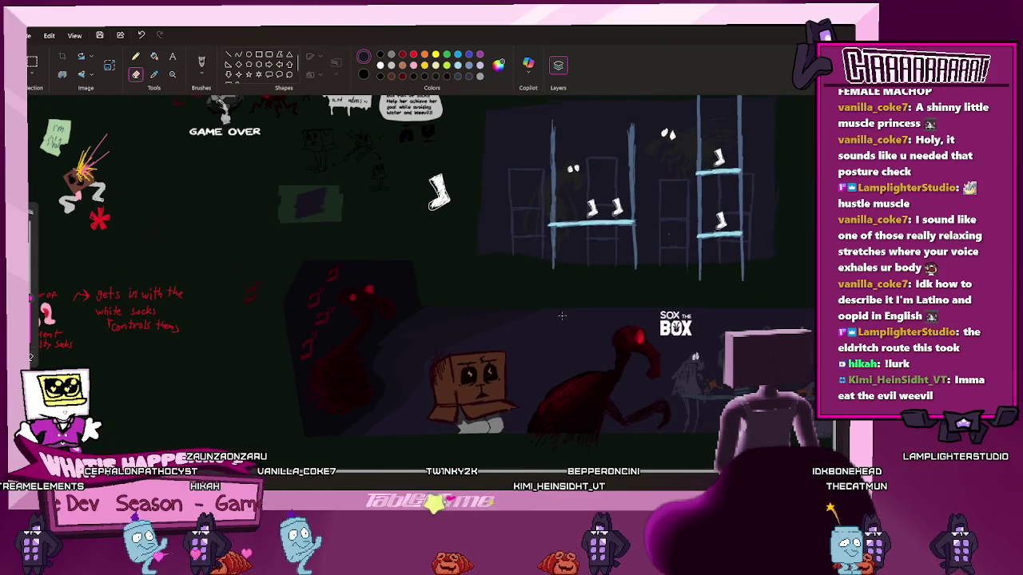
scroll(551, 391, "up", 1)
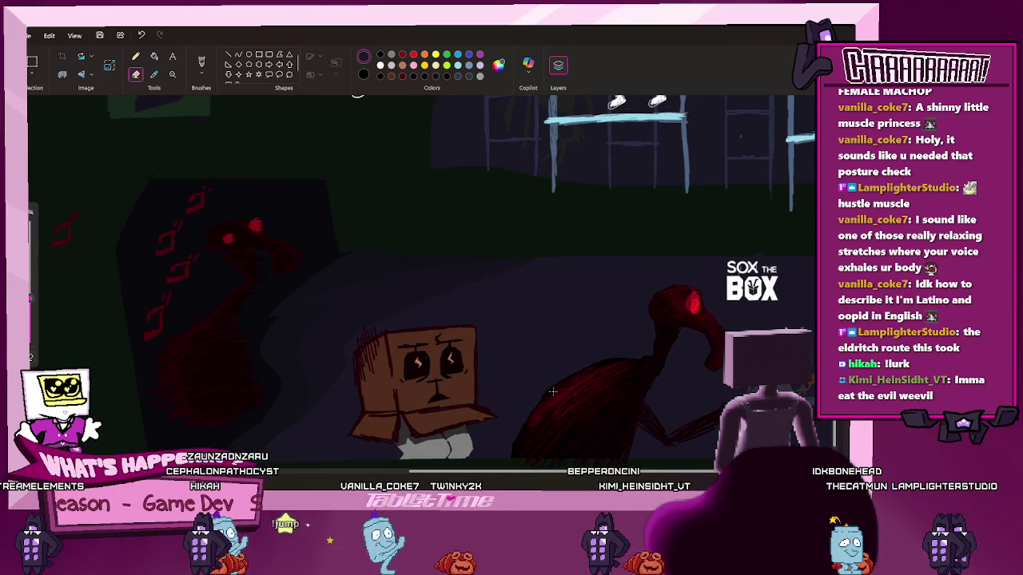
scroll(552, 391, "up", 4)
scroll(550, 414, "up", 2)
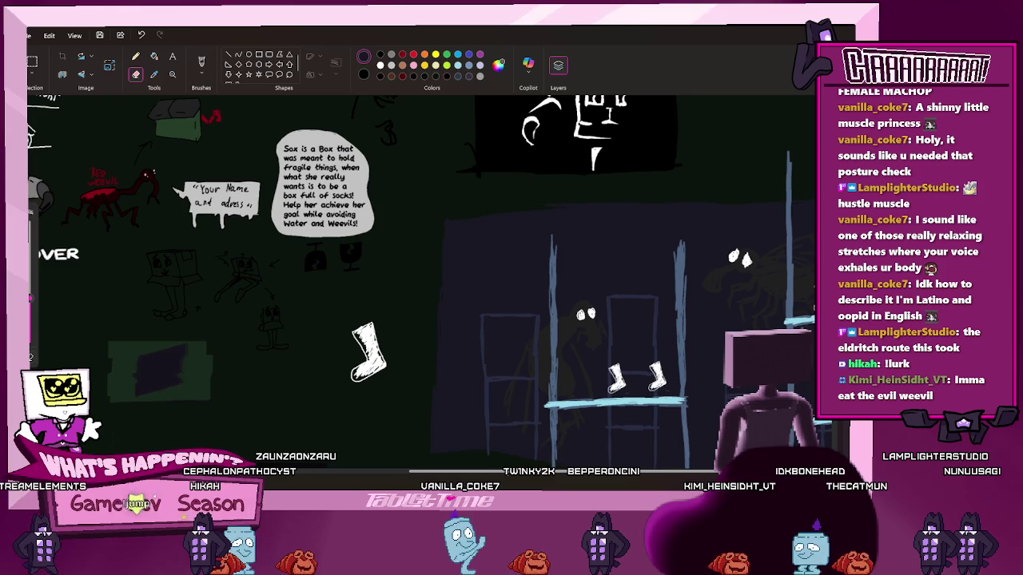
scroll(549, 414, "right", 4)
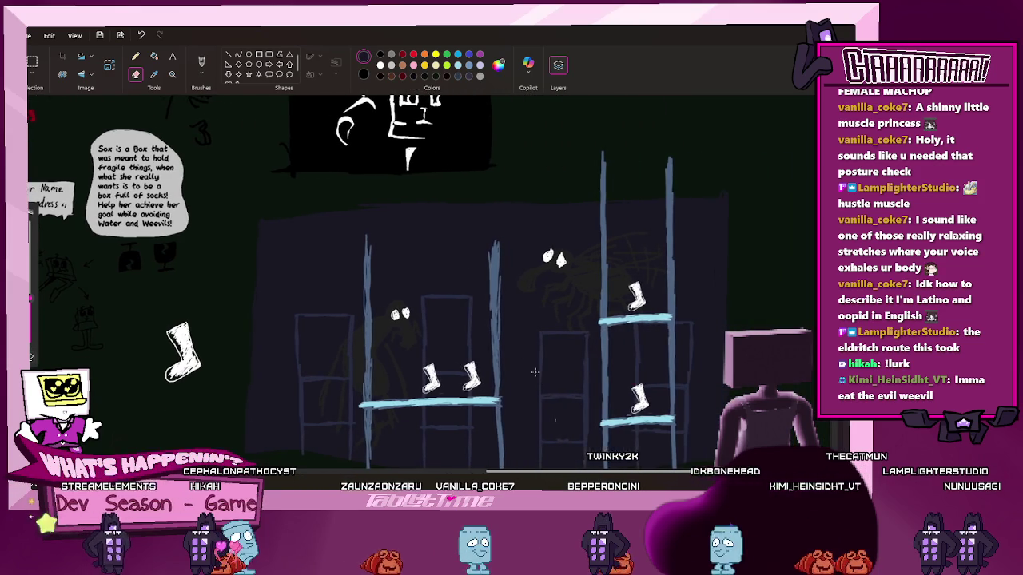
scroll(552, 400, "down", 5)
scroll(519, 348, "up", 1)
scroll(518, 348, "down", 4)
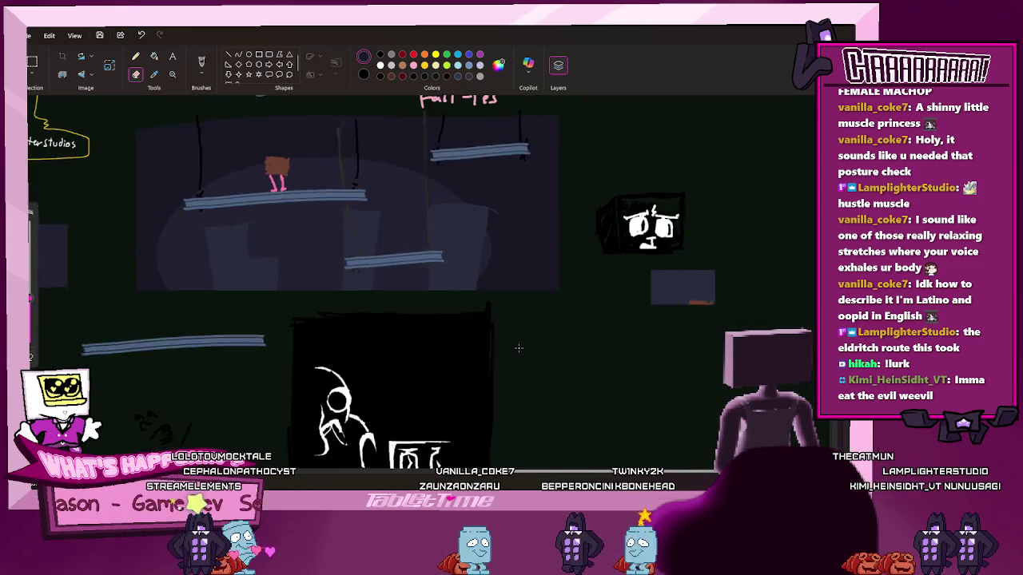
scroll(519, 352, "down", 2)
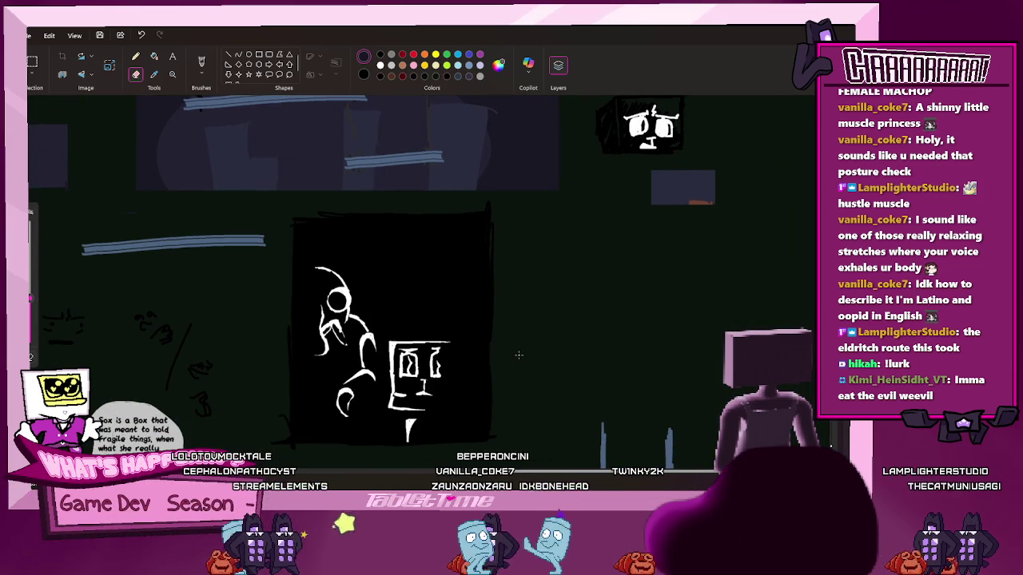
scroll(520, 360, "down", 2)
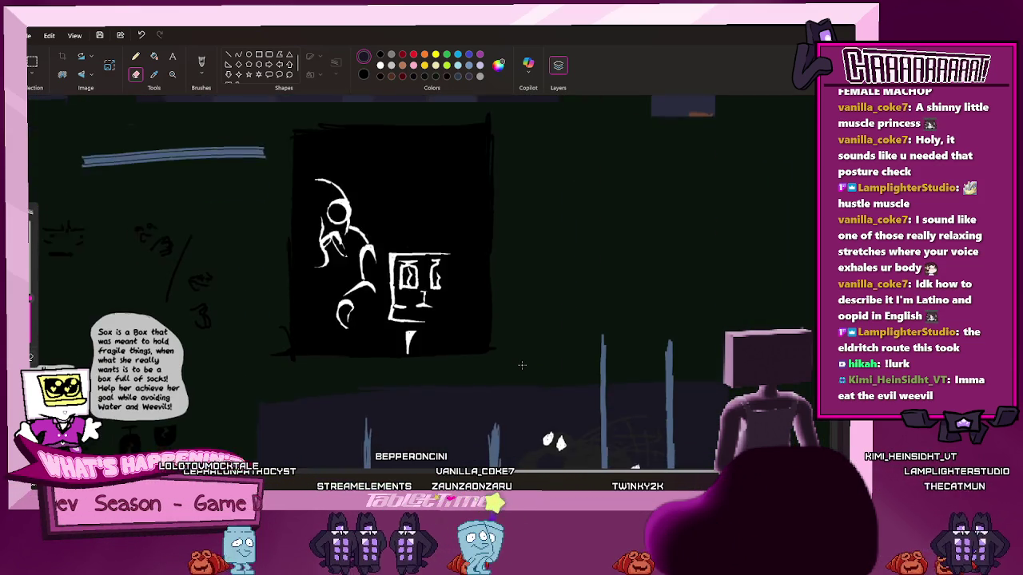
scroll(522, 365, "down", 2)
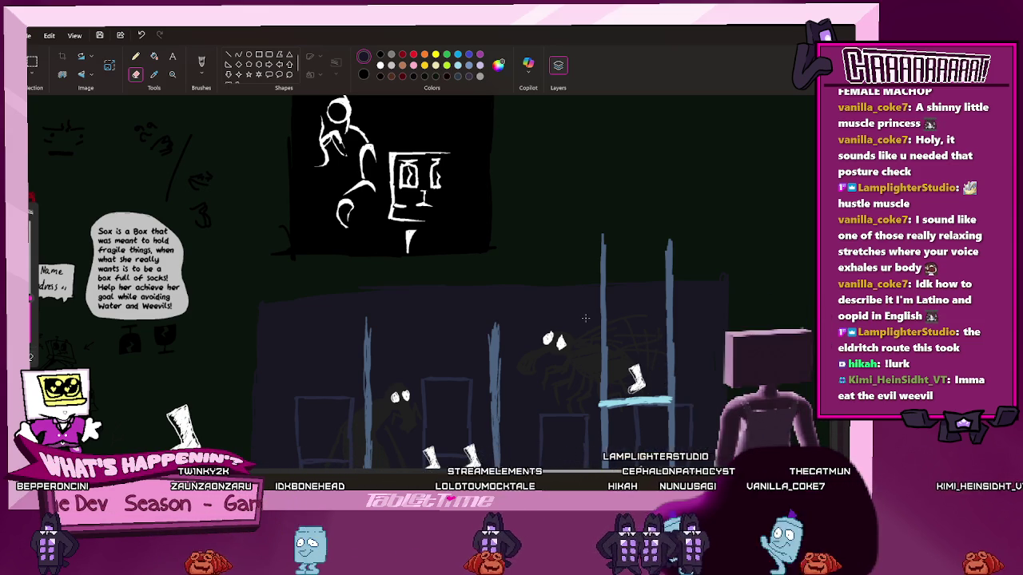
scroll(522, 344, "down", 5)
scroll(522, 343, "down", 3)
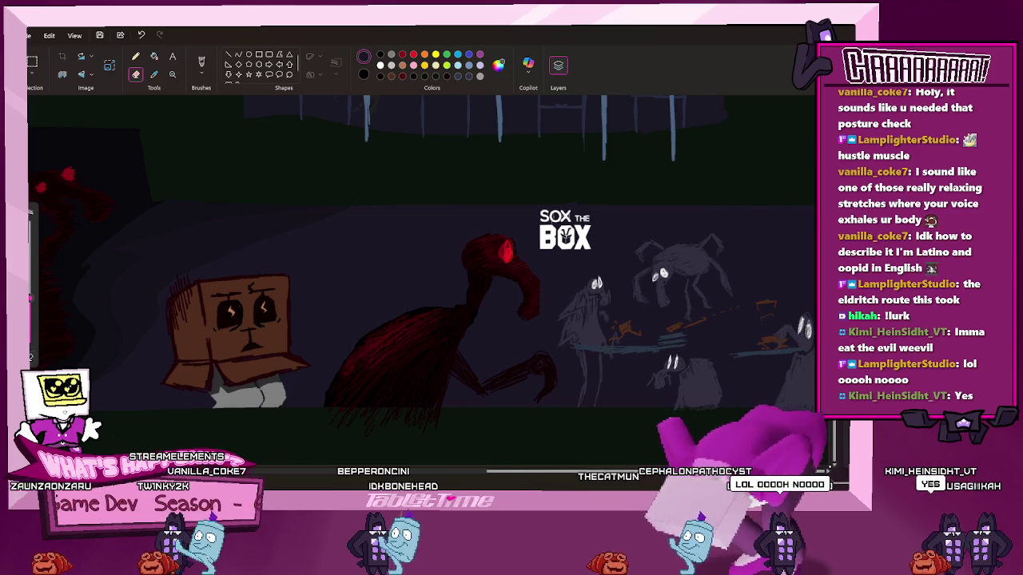
Scroll up, down and right across the banner to inspect the night-scene artwork
scroll(669, 342, "up", 2)
scroll(670, 342, "up", 2)
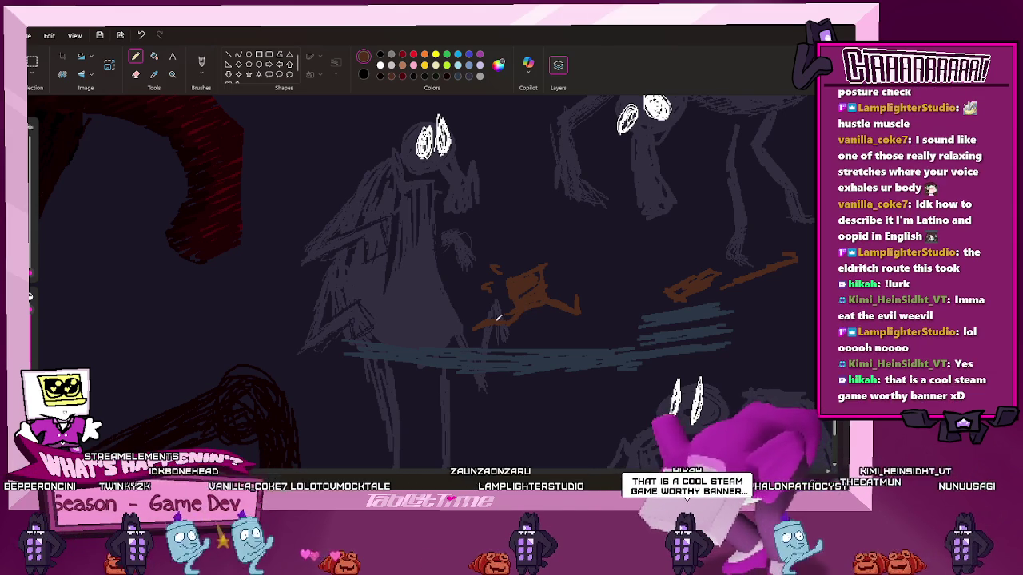
scroll(497, 318, "down", 5, "ctrl")
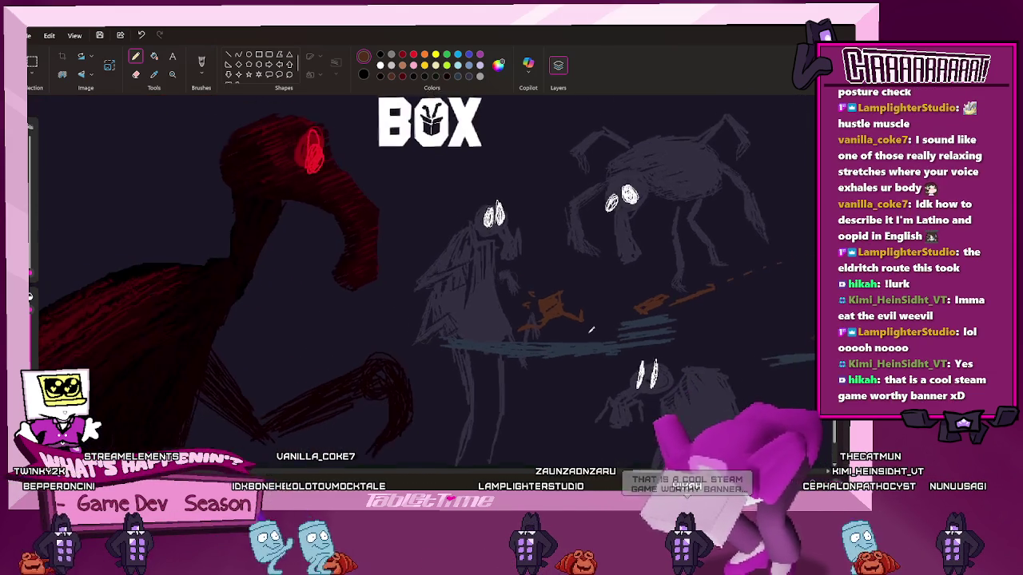
scroll(587, 306, "down", 1, "ctrl")
scroll(607, 316, "down", 1, "ctrl")
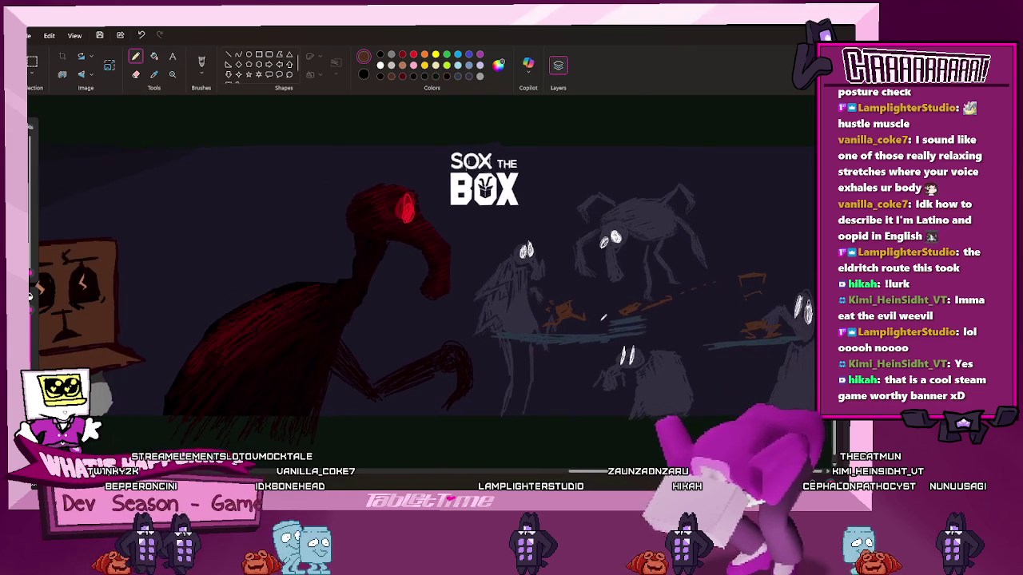
scroll(628, 324, "down", 1, "ctrl")
scroll(646, 331, "down", 1, "ctrl")
scroll(645, 331, "up", 1, "ctrl")
scroll(646, 331, "up", 1, "ctrl")
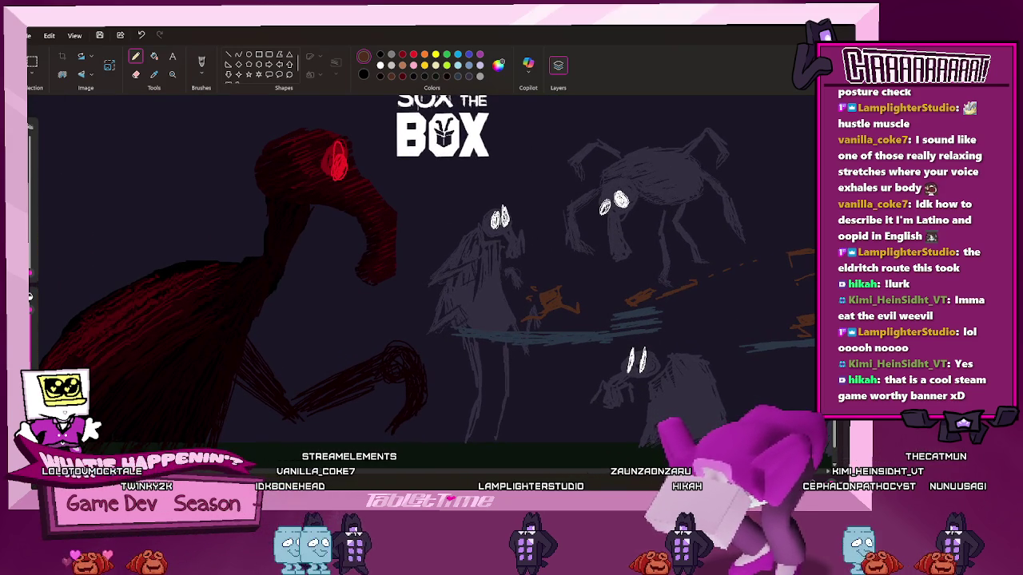
scroll(435, 228, "down", 1, "ctrl")
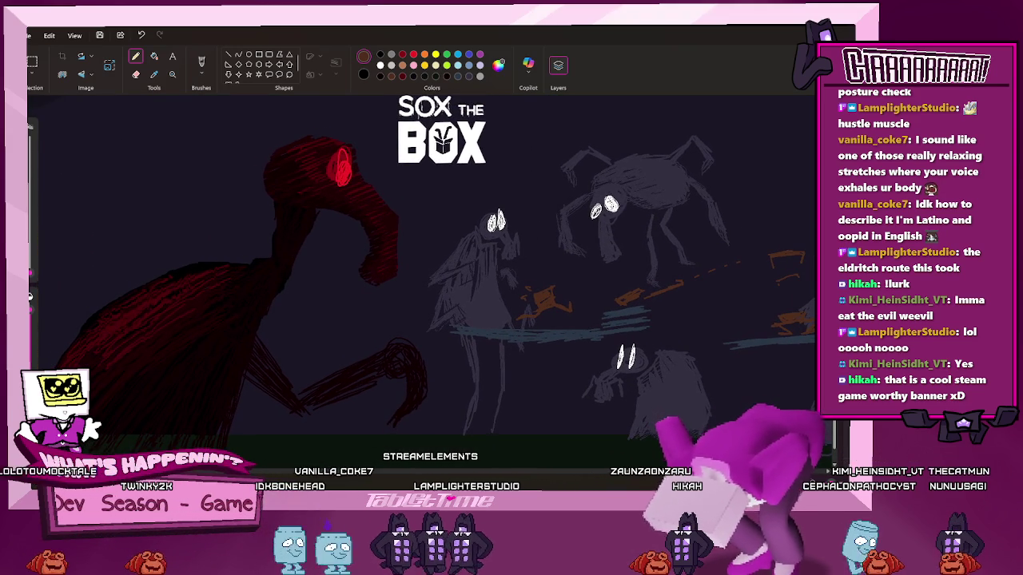
scroll(424, 263, "right", 2)
scroll(424, 264, "right", 1)
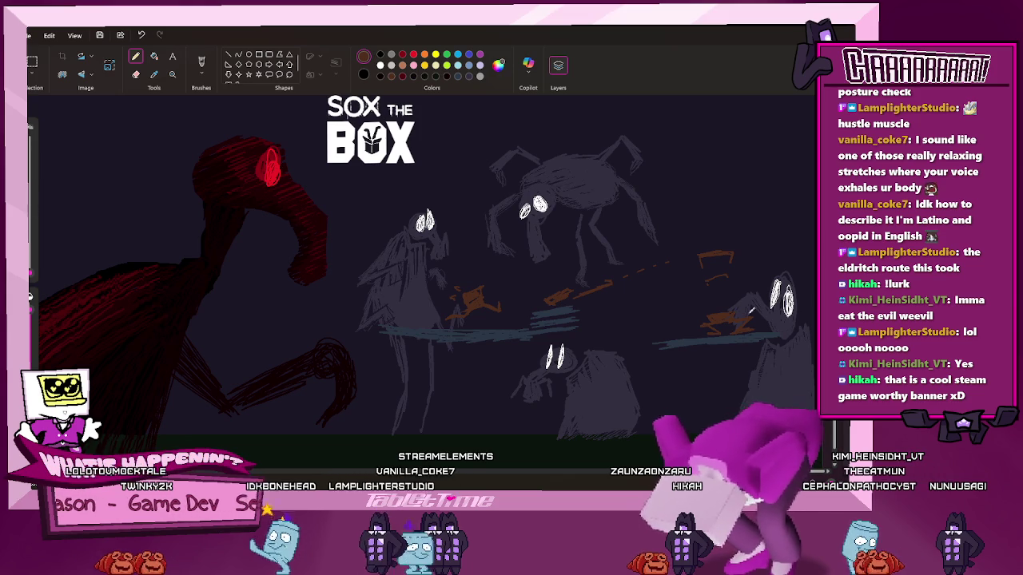
Choose the Eraser and pick up the dark banner background as its erasing colour
left_click(136, 74)
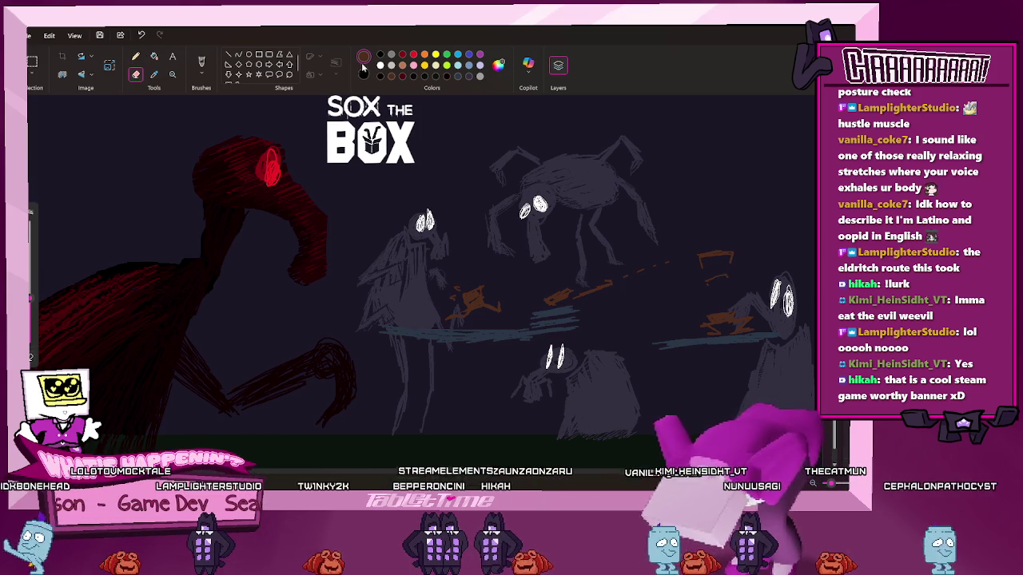
left_click(155, 74)
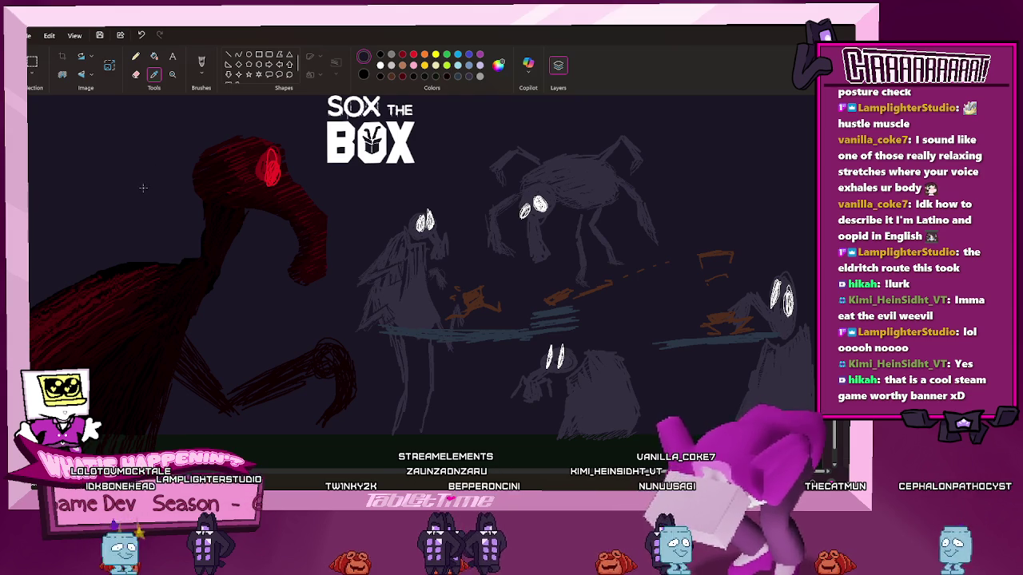
left_click(159, 156)
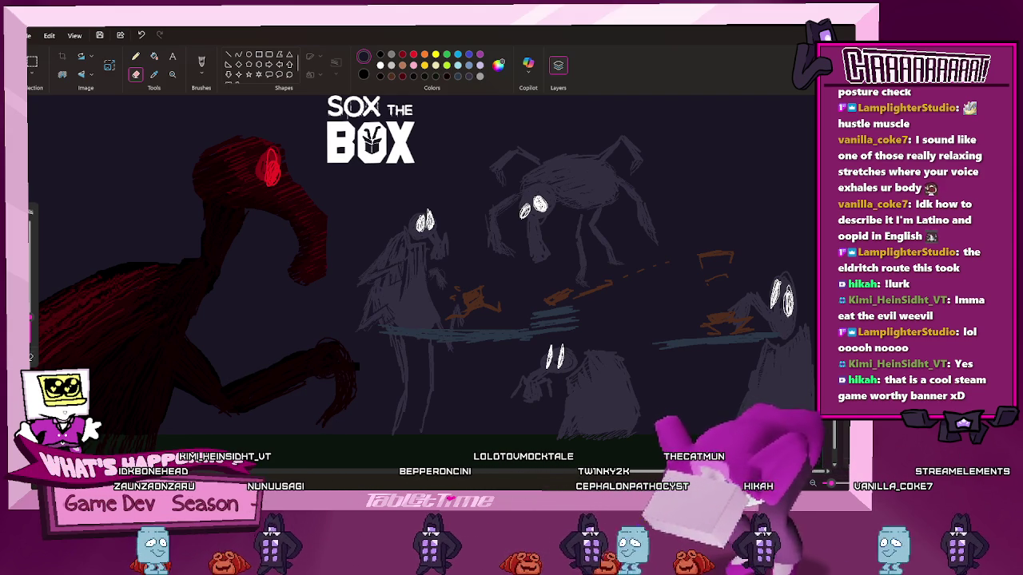
scroll(423, 264, "up", 1)
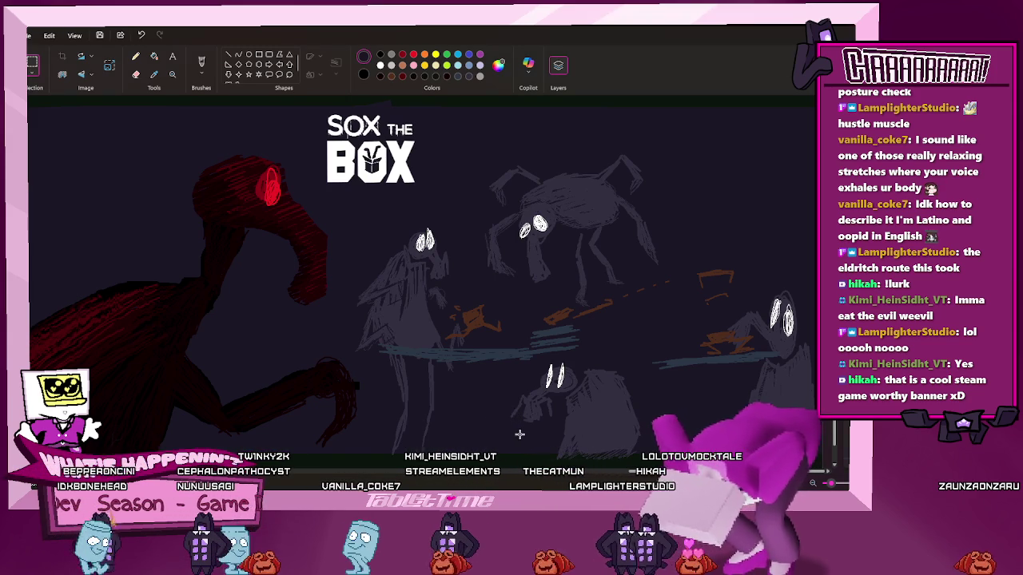
scroll(519, 434, "up", 1, "ctrl")
scroll(520, 434, "up", 1, "ctrl")
scroll(515, 448, "up", 1, "ctrl")
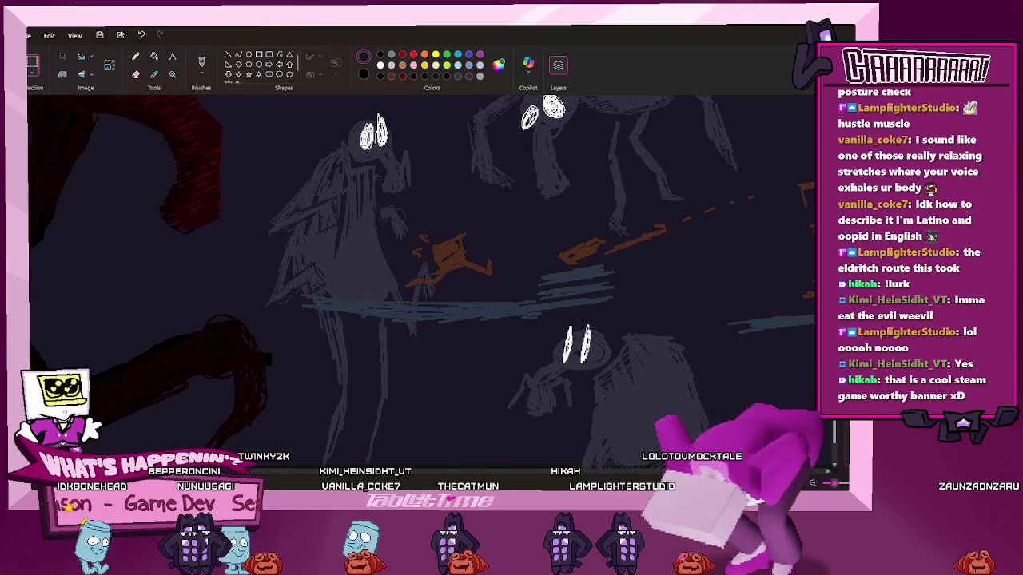
scroll(422, 280, "right", 3)
scroll(652, 434, "up", 3)
scroll(649, 434, "up", 2)
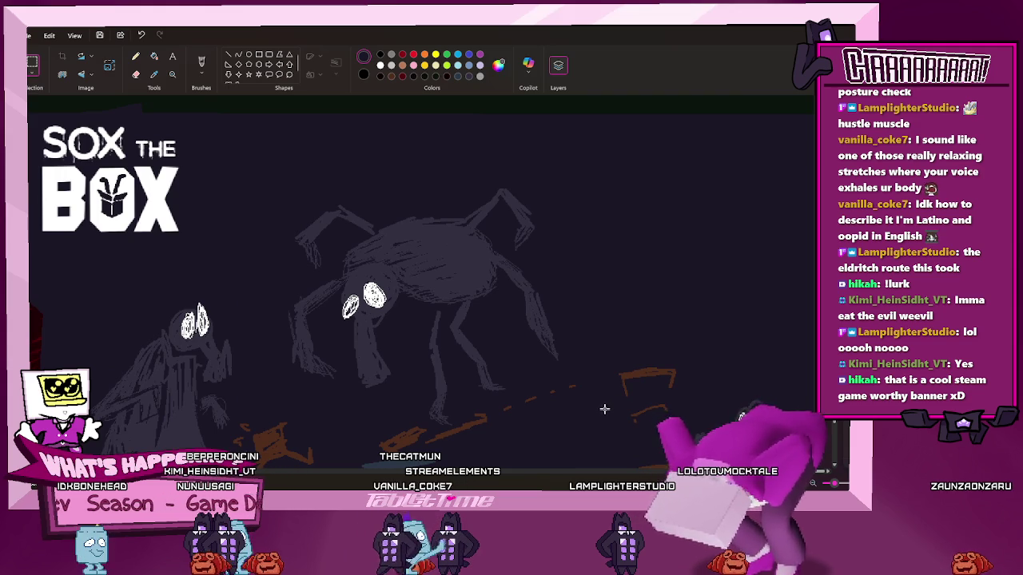
scroll(603, 409, "down", 1, "ctrl")
scroll(601, 411, "down", 1, "ctrl")
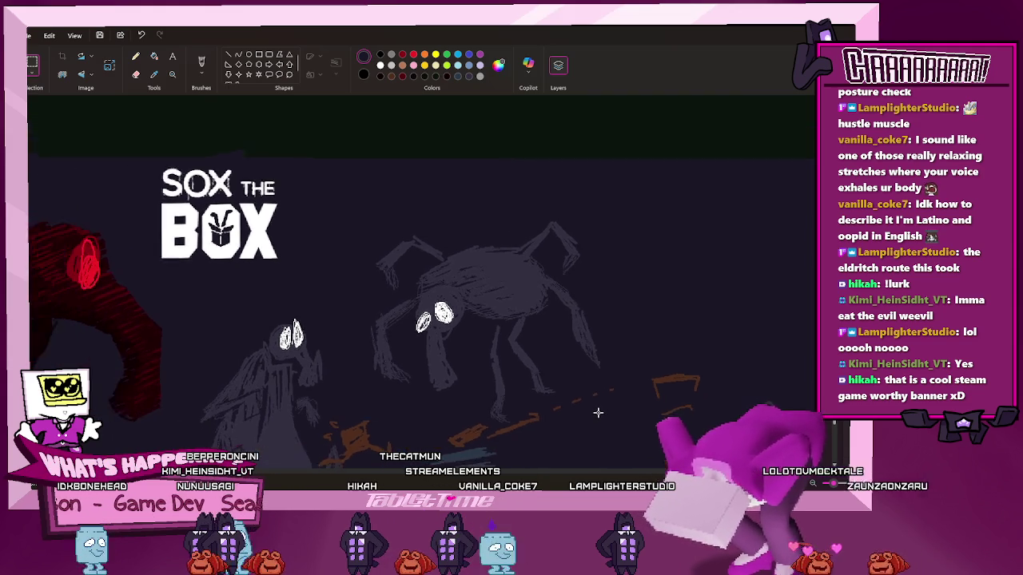
scroll(598, 413, "down", 1, "ctrl")
scroll(596, 412, "down", 3)
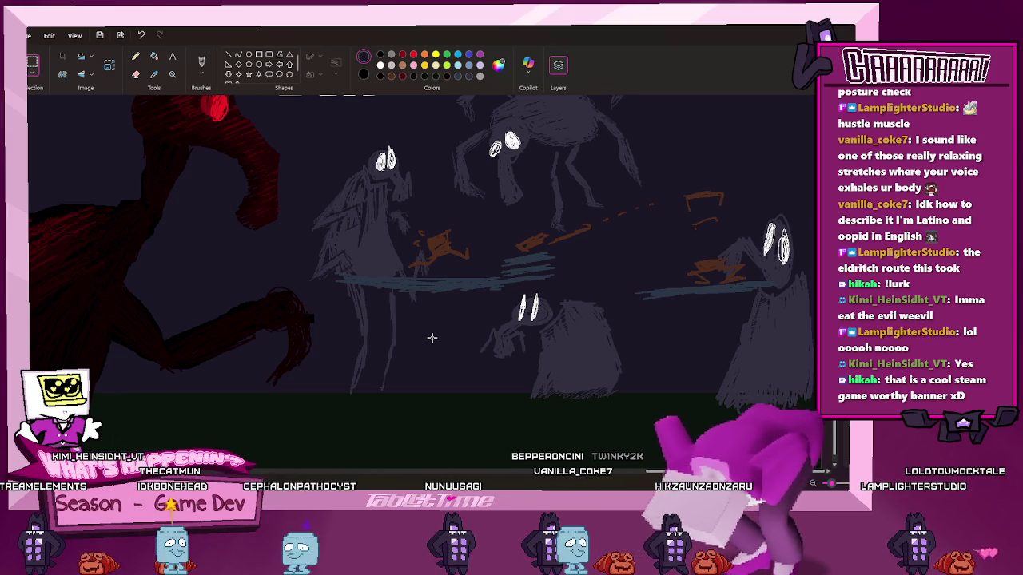
scroll(408, 356, "up", 3)
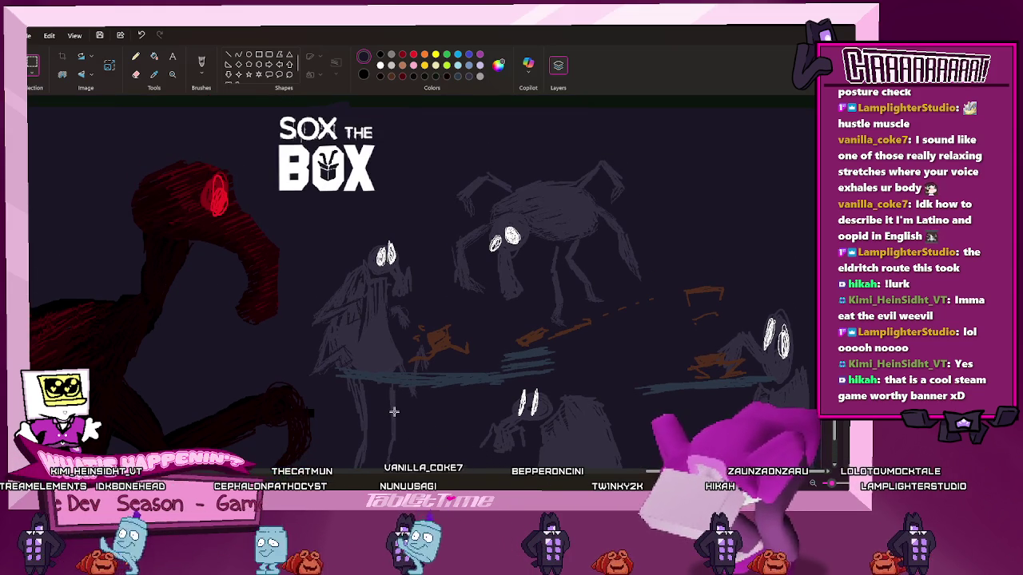
scroll(411, 366, "down", 3)
scroll(411, 366, "up", 3)
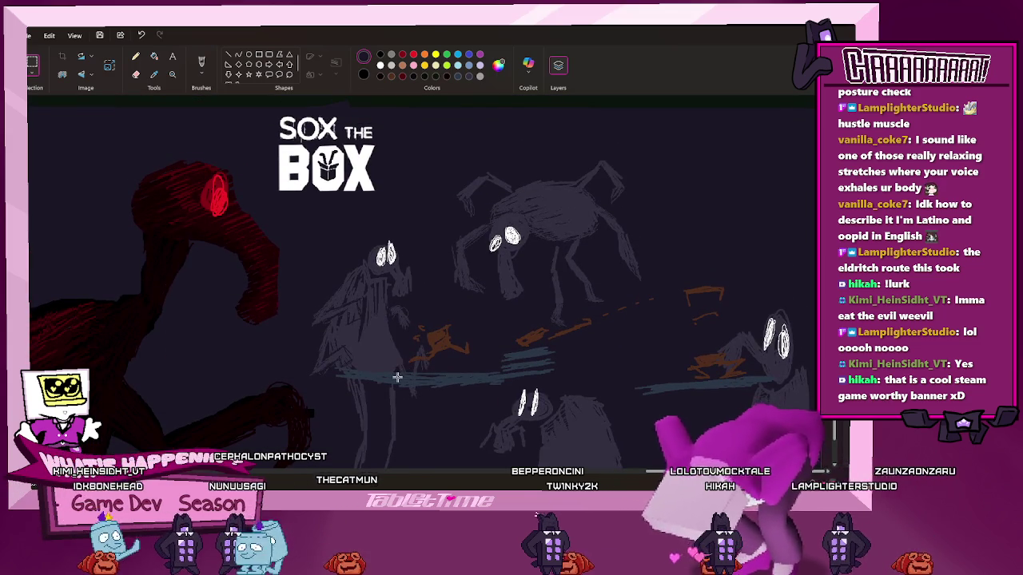
scroll(395, 378, "up", 5)
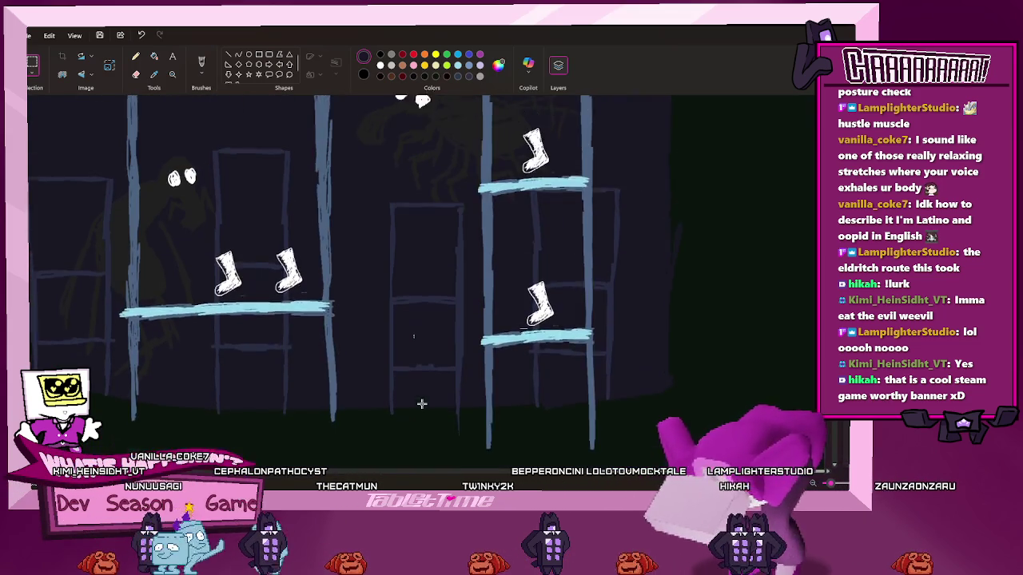
scroll(421, 401, "up", 2)
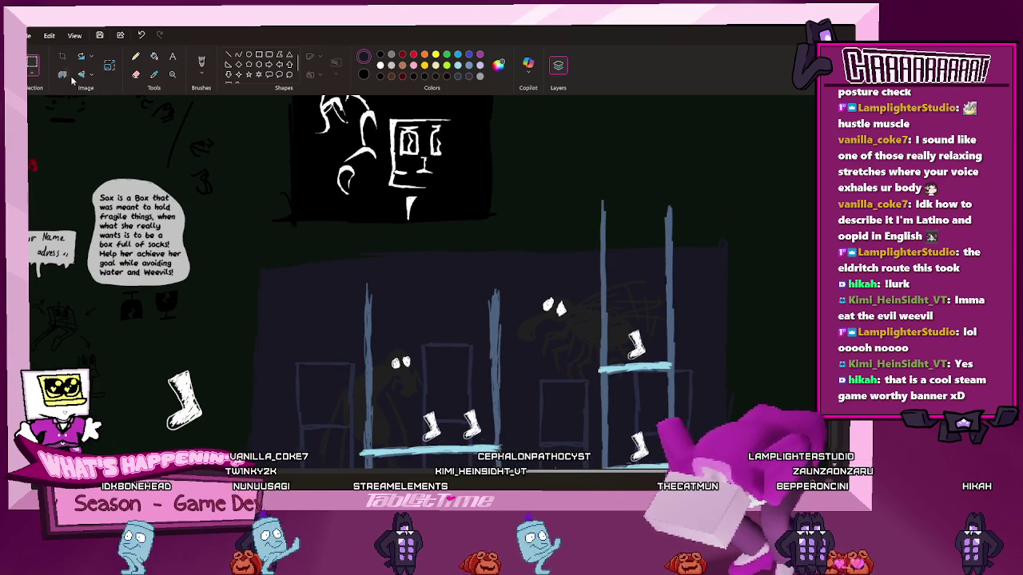
left_click_drag(330, 282, 515, 346)
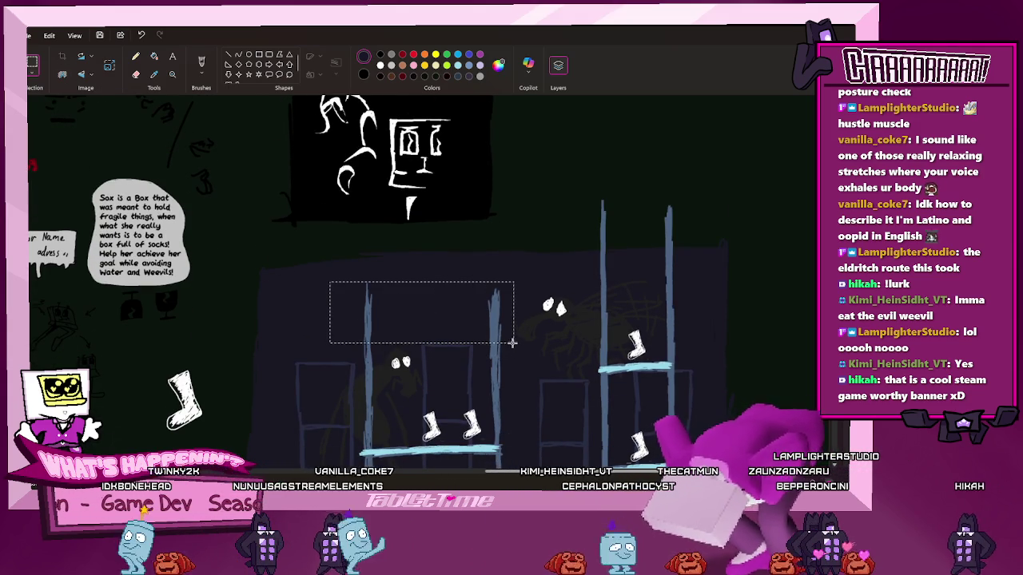
left_click_drag(329, 282, 510, 342)
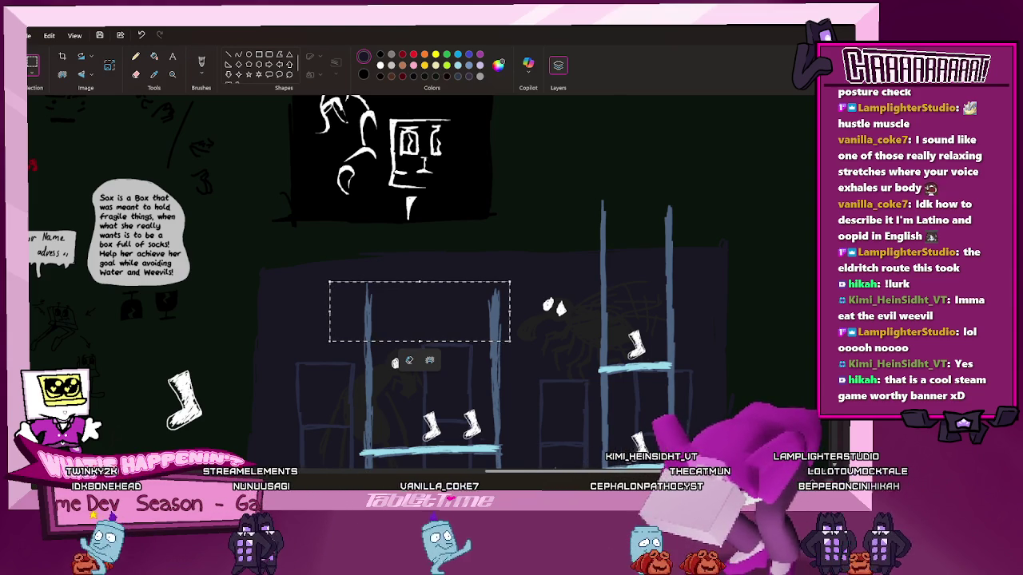
mouse_move(341, 274)
left_mouse_down()
mouse_move(527, 351)
mouse_move(513, 348)
left_mouse_up()
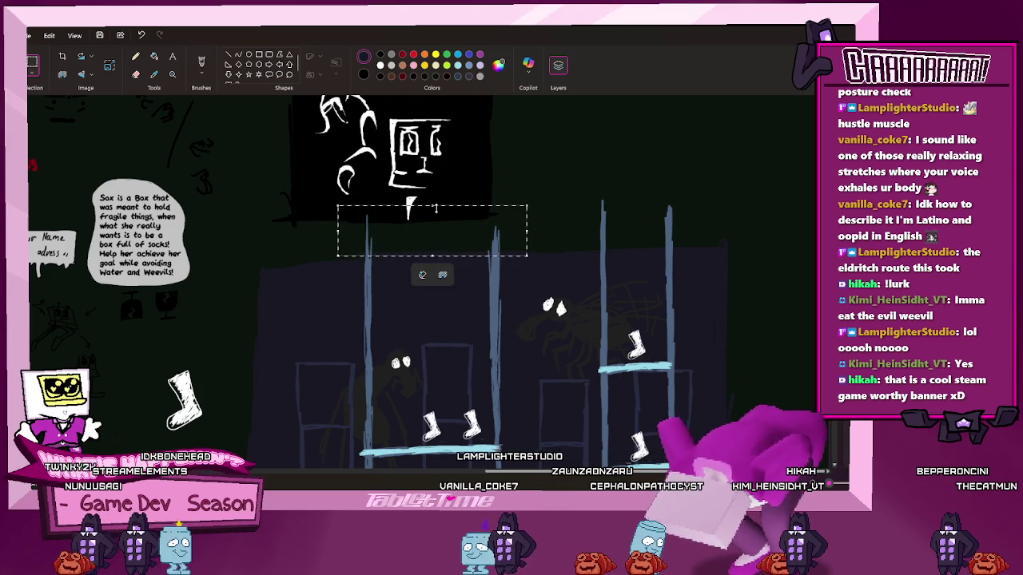
left_click_drag(435, 205, 430, 226)
left_click(542, 248)
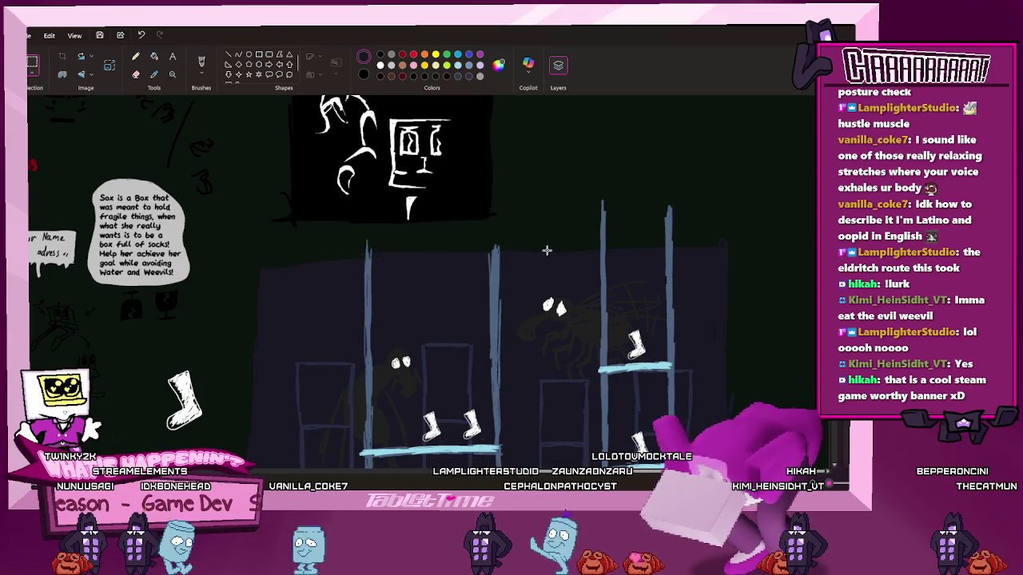
scroll(548, 264, "down", 3)
scroll(532, 320, "down", 1)
scroll(520, 372, "down", 2)
scroll(519, 373, "down", 2)
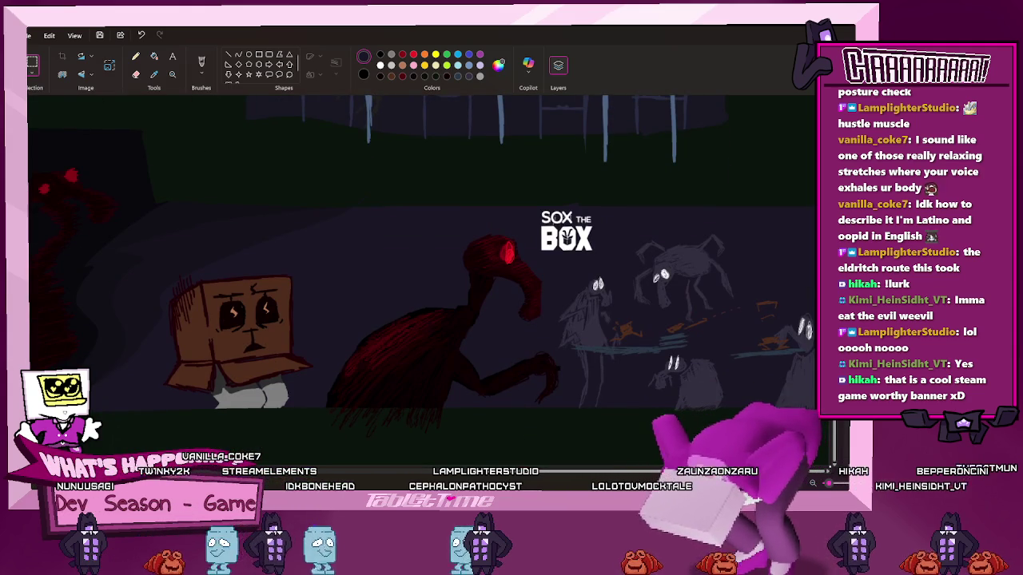
scroll(434, 466, "left", 5)
scroll(434, 466, "right", 3)
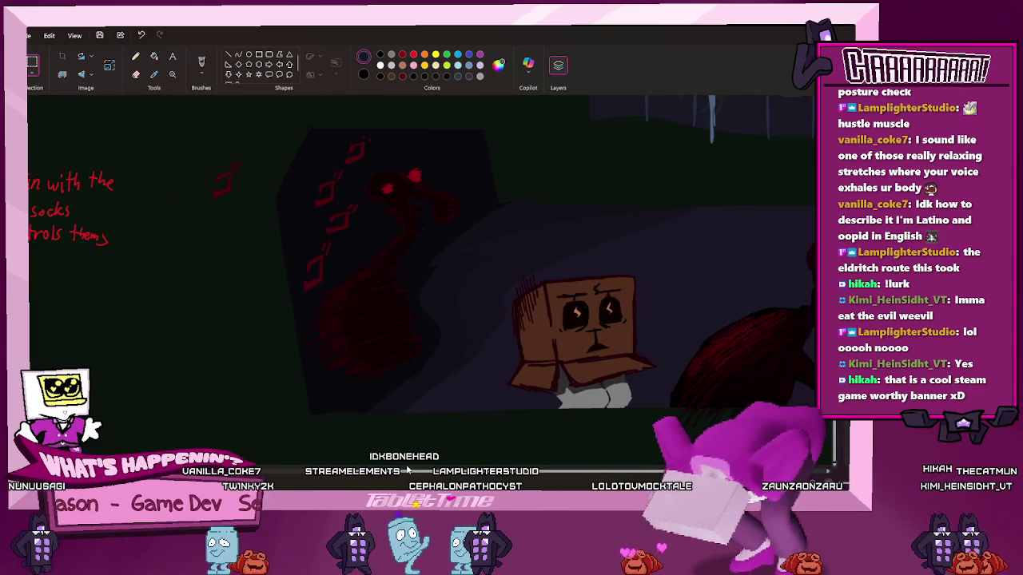
scroll(520, 466, "right", 2)
scroll(599, 466, "right", 1)
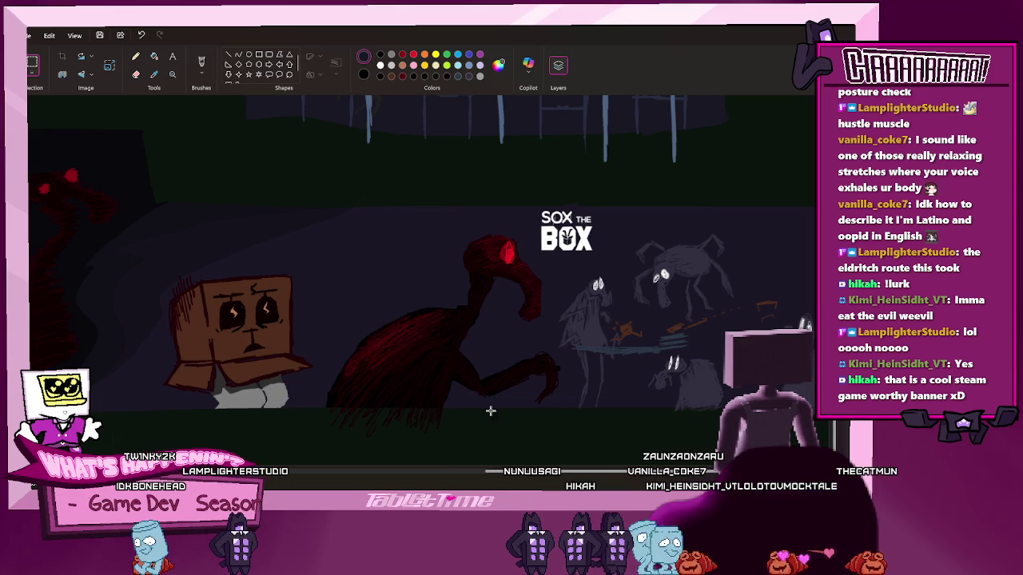
scroll(332, 417, "up", 2)
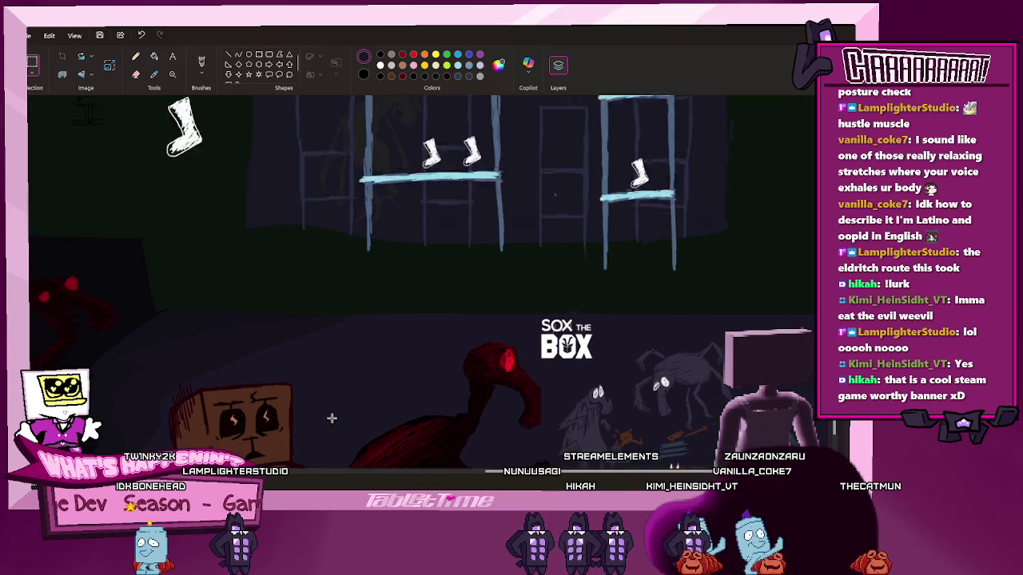
scroll(334, 420, "up", 5)
scroll(328, 421, "up", 5)
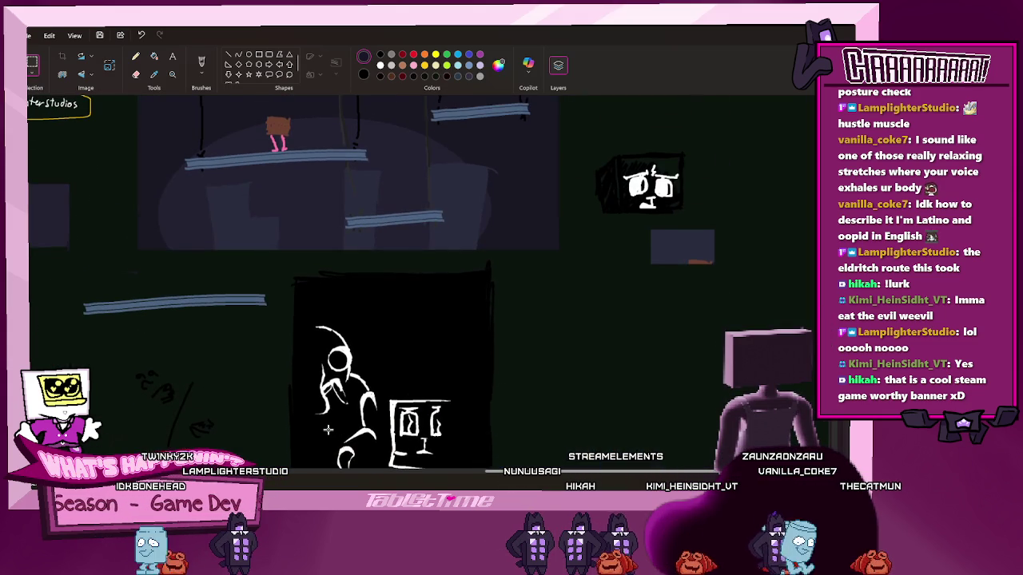
scroll(328, 430, "up", 2)
scroll(328, 430, "up", 4)
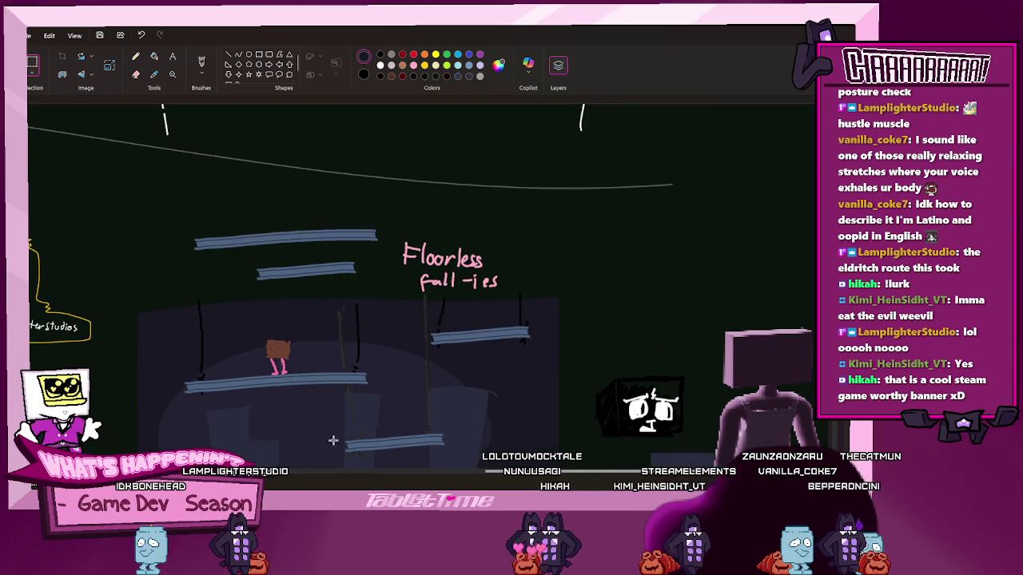
scroll(328, 430, "down", 4)
scroll(328, 430, "down", 3)
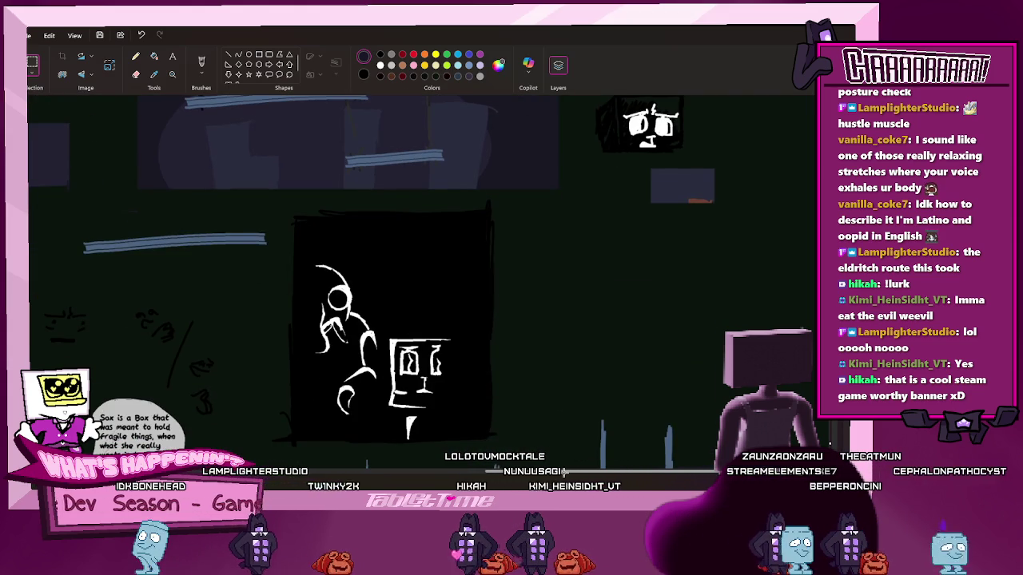
scroll(327, 430, "left", 2)
scroll(526, 475, "left", 5)
scroll(526, 476, "left", 2)
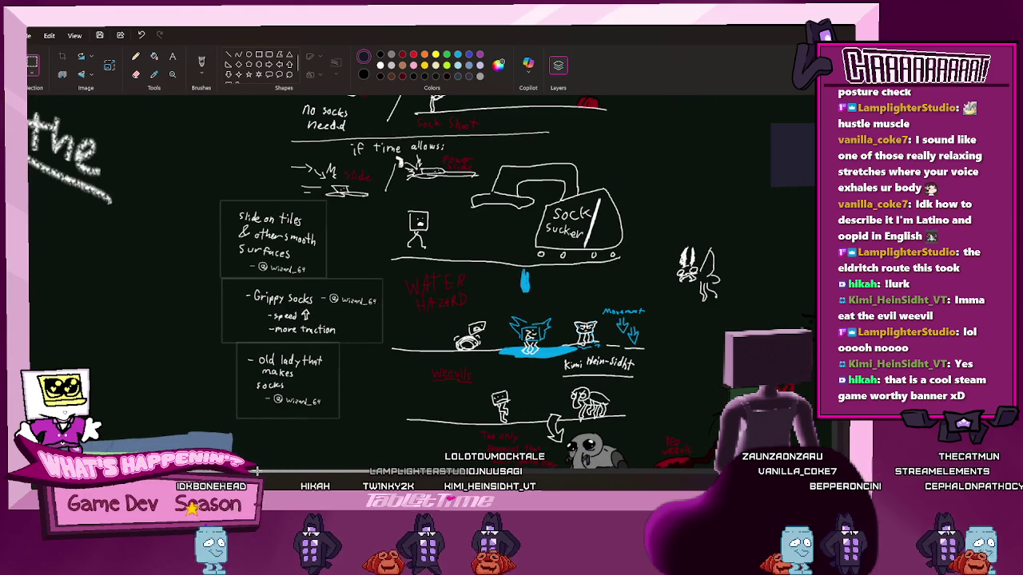
scroll(526, 476, "right", 6)
scroll(591, 390, "right", 3)
scroll(592, 390, "right", 1)
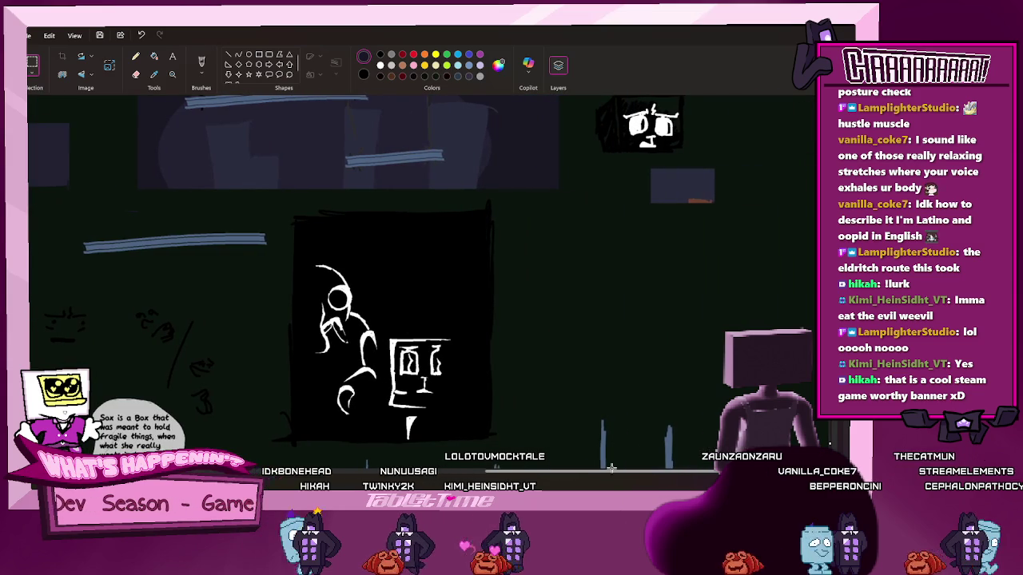
scroll(571, 422, "down", 5)
scroll(559, 440, "down", 3)
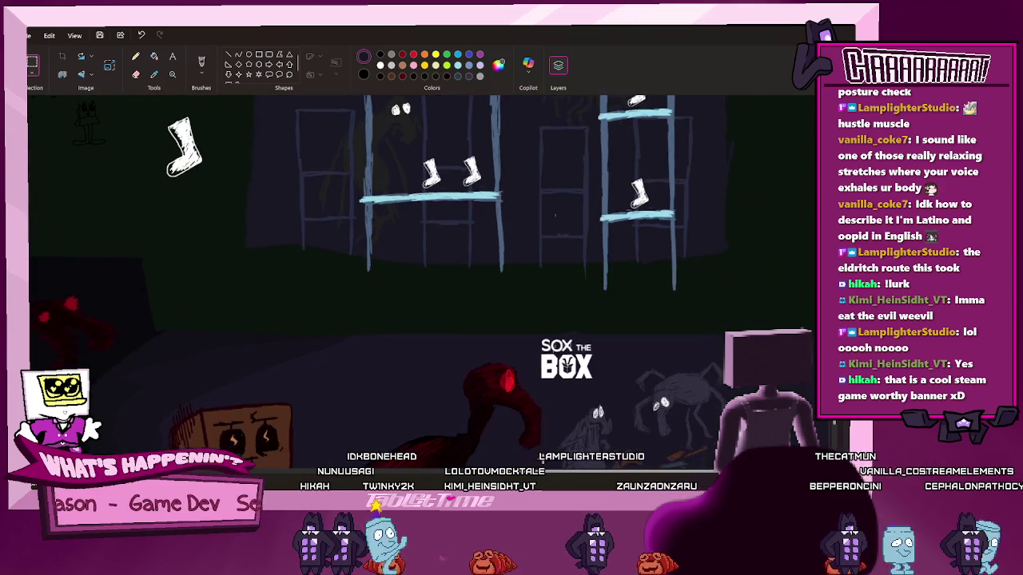
scroll(542, 462, "down", 3)
scroll(399, 447, "left", 5)
scroll(240, 439, "left", 3)
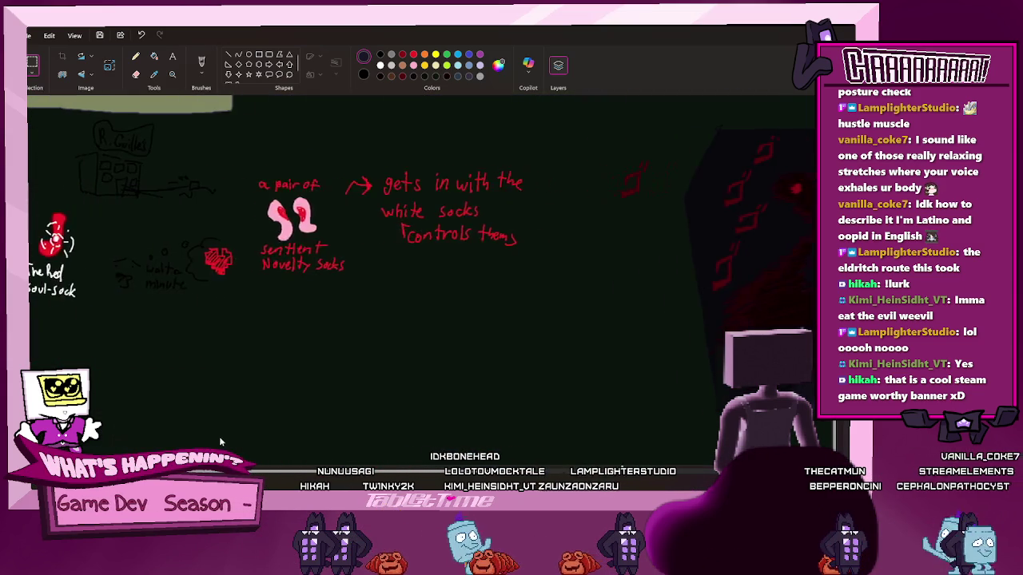
scroll(184, 436, "left", 2)
scroll(177, 436, "left", 3)
scroll(188, 437, "right", 3)
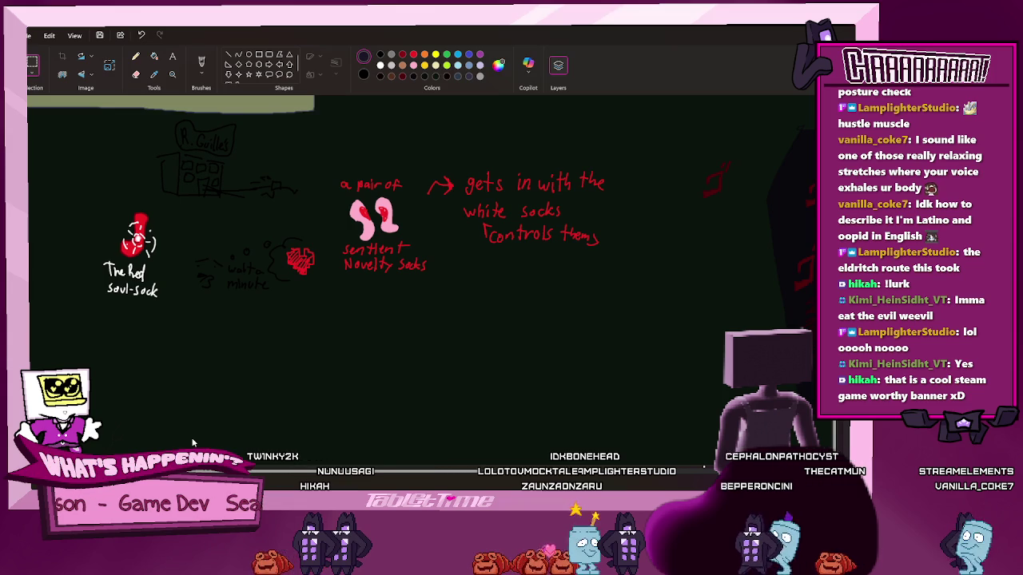
scroll(174, 394, "up", 5)
scroll(174, 393, "down", 5)
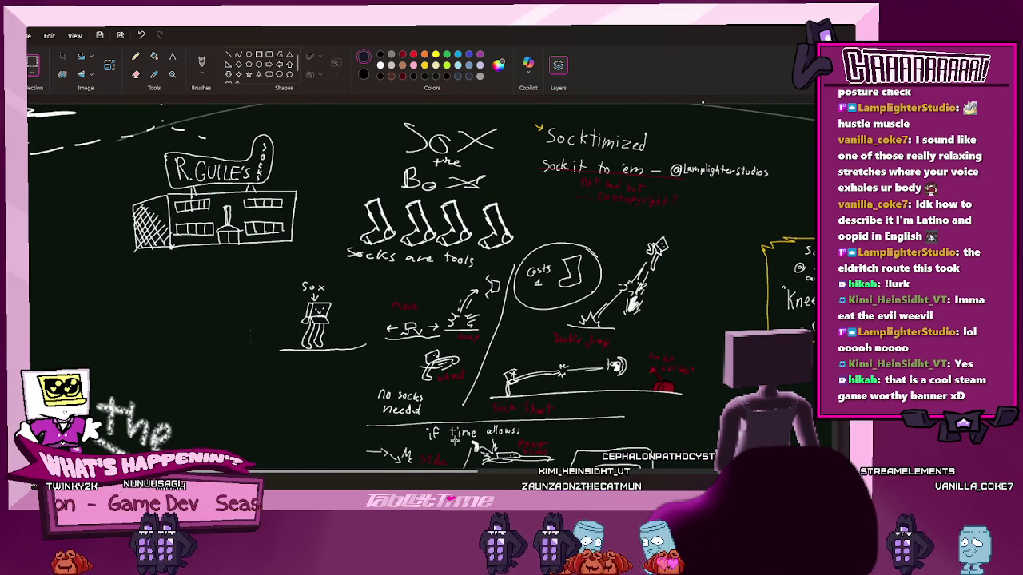
mouse_move(459, 472)
left_mouse_down()
mouse_move(376, 469)
mouse_move(379, 460)
left_mouse_up()
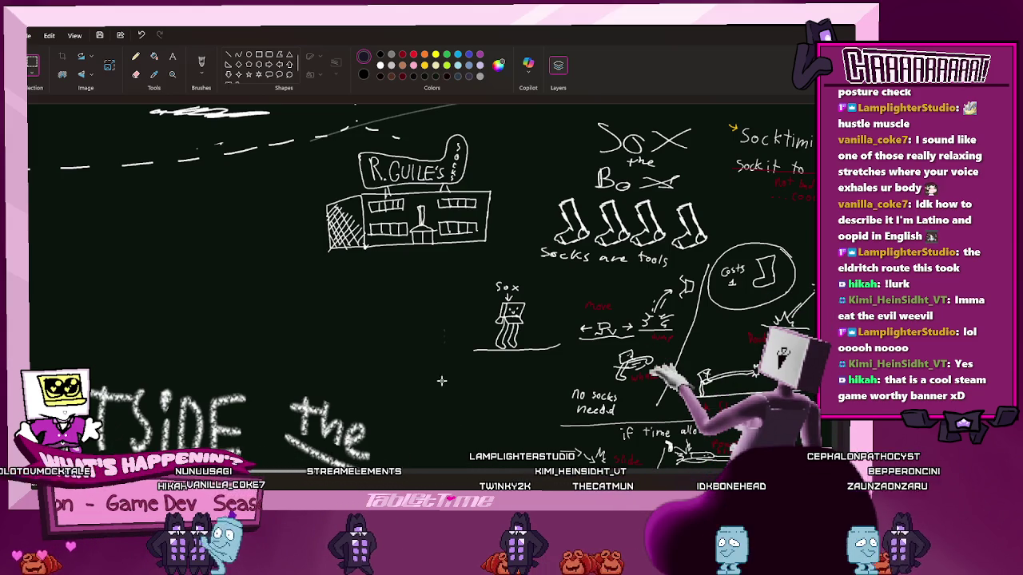
scroll(441, 381, "down", 5)
scroll(551, 238, "up", 5)
scroll(454, 123, "up", 2)
scroll(452, 144, "up", 3)
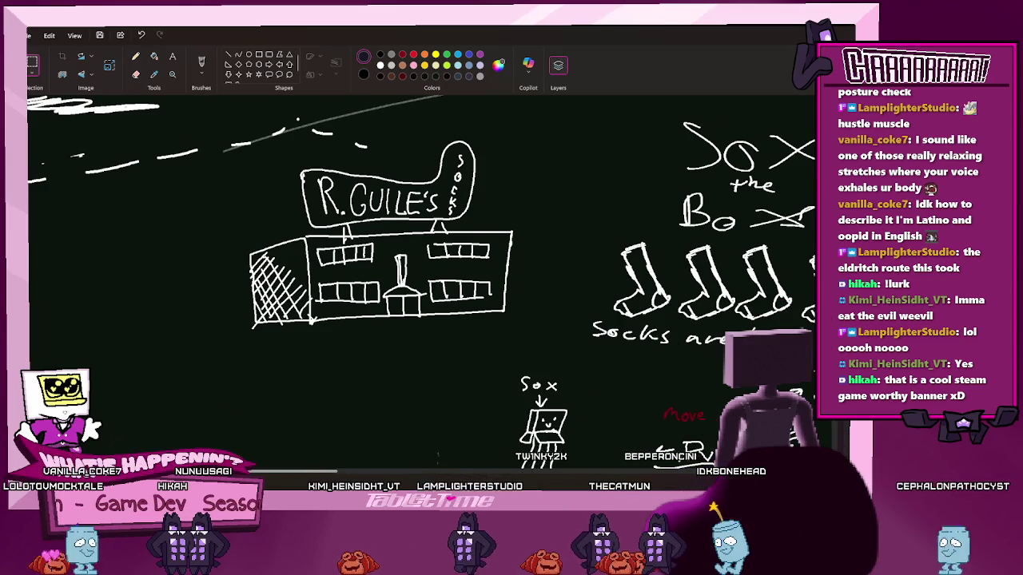
scroll(587, 406, "up", 1)
scroll(587, 406, "up", 1)
scroll(328, 481, "right", 1)
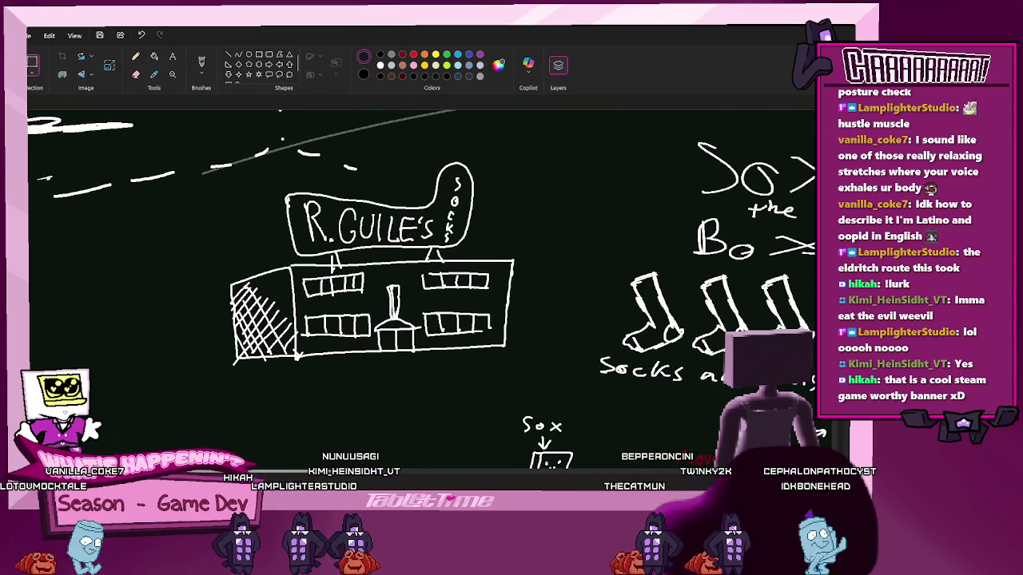
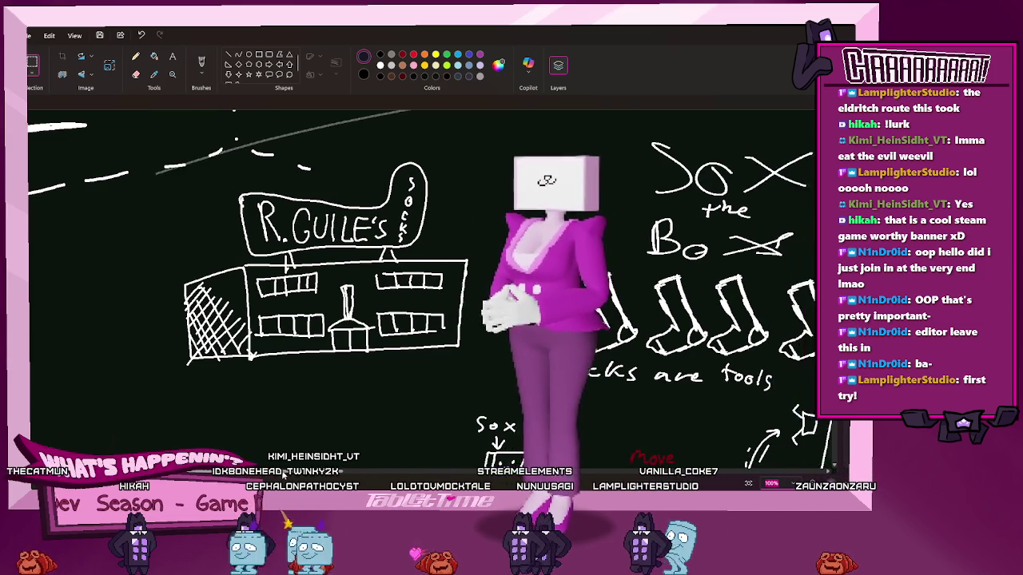
Scroll and pan around the canvas to bring the light-blue box character into view
scroll(422, 320, "left", 10)
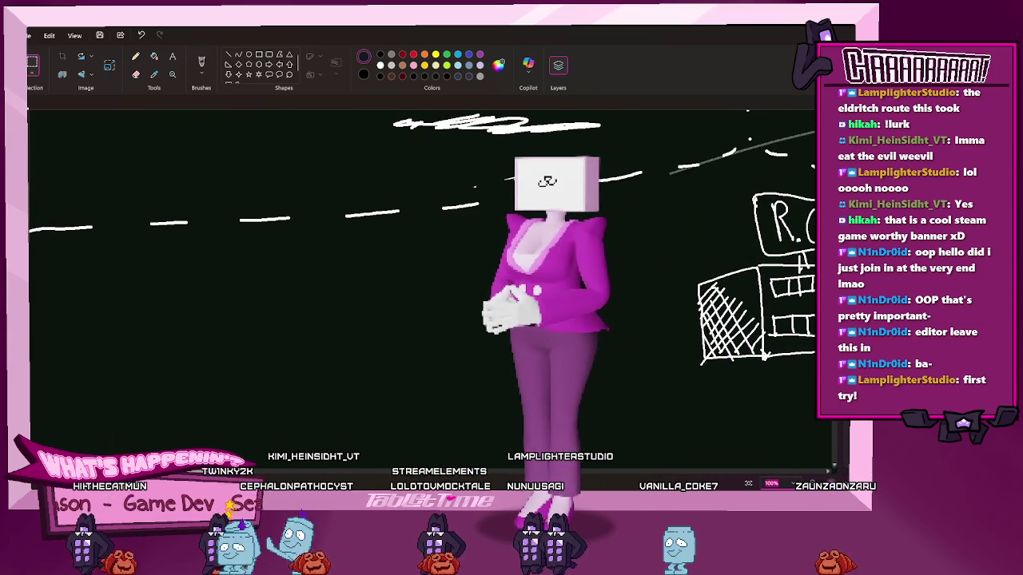
scroll(422, 319, "right", 2)
scroll(422, 319, "right", 3)
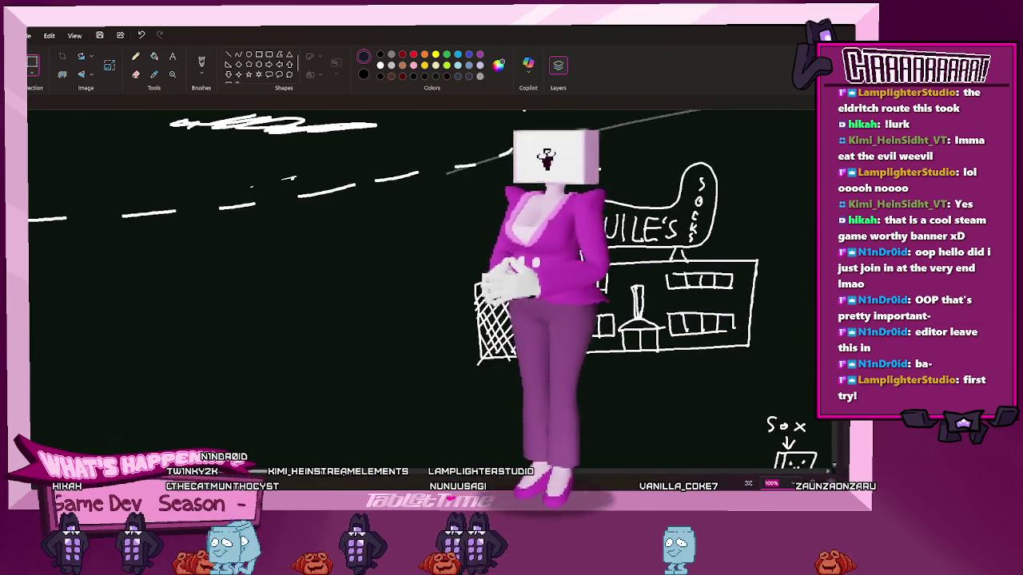
scroll(422, 320, "right", 2)
scroll(422, 320, "right", 3)
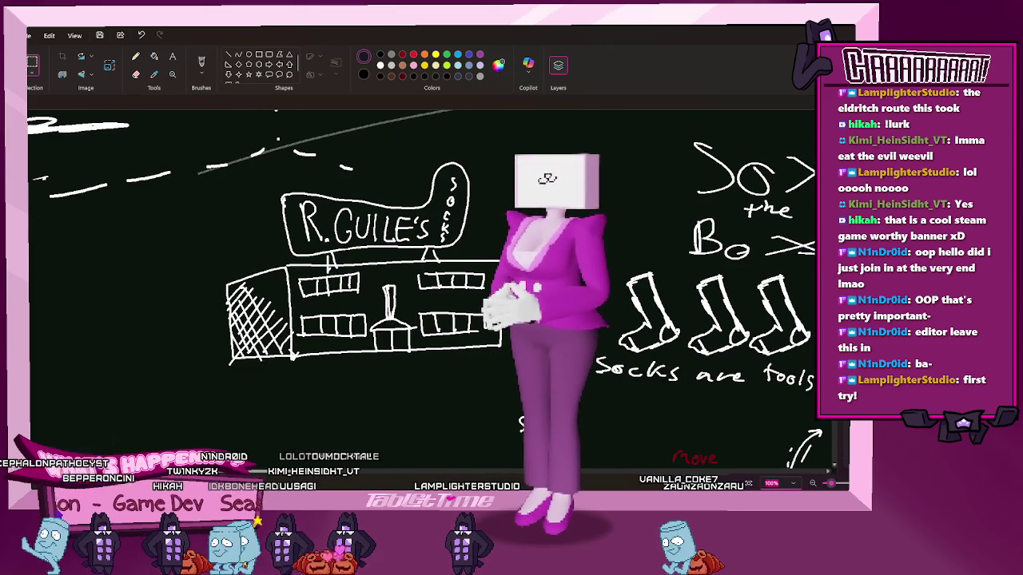
scroll(422, 319, "left", 5)
scroll(422, 319, "left", 5)
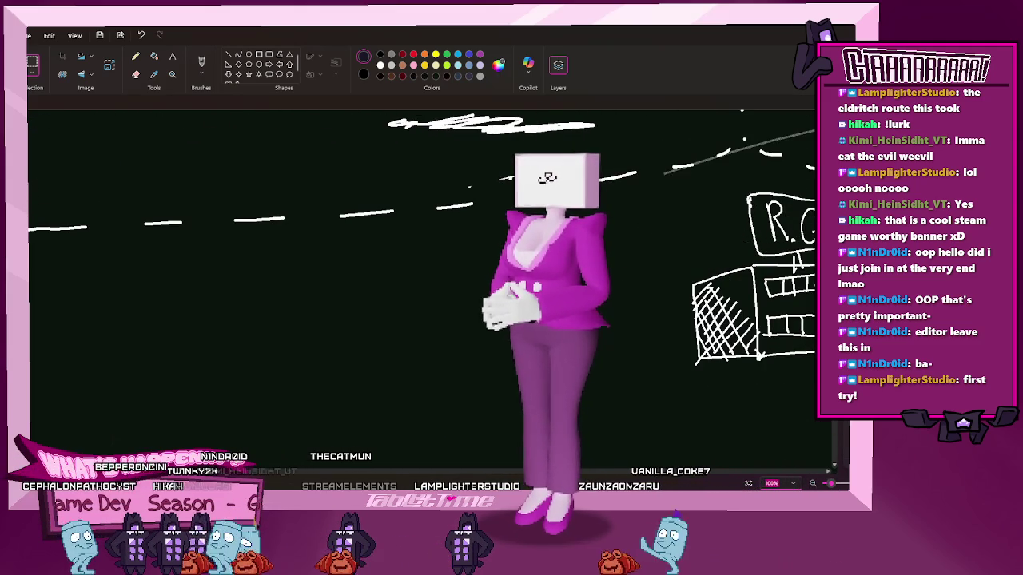
scroll(287, 480, "right", 1)
scroll(287, 479, "right", 2)
scroll(287, 480, "right", 5)
scroll(287, 479, "right", 3)
scroll(287, 480, "right", 1)
scroll(287, 479, "right", 1)
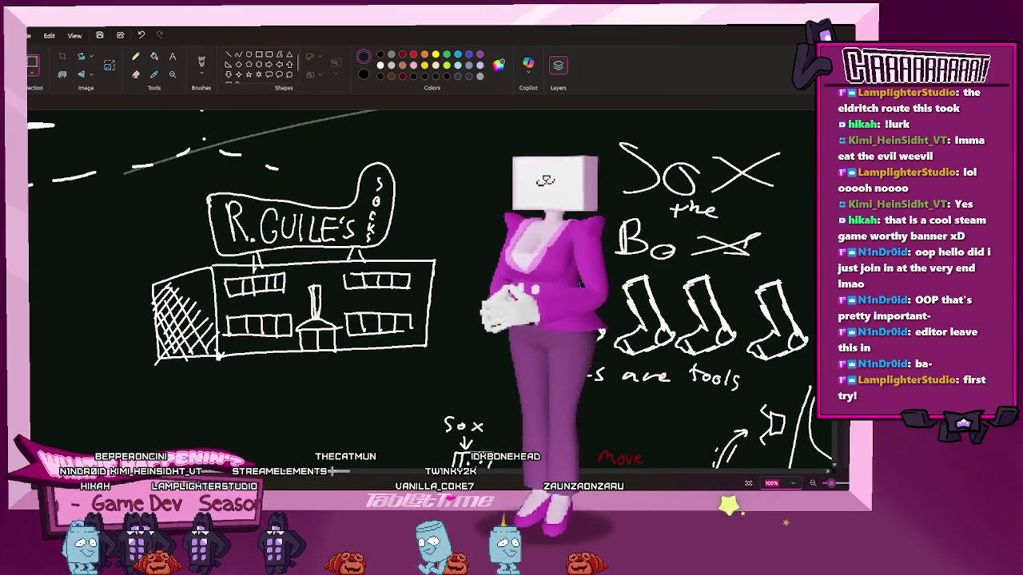
scroll(423, 279, "left", 10)
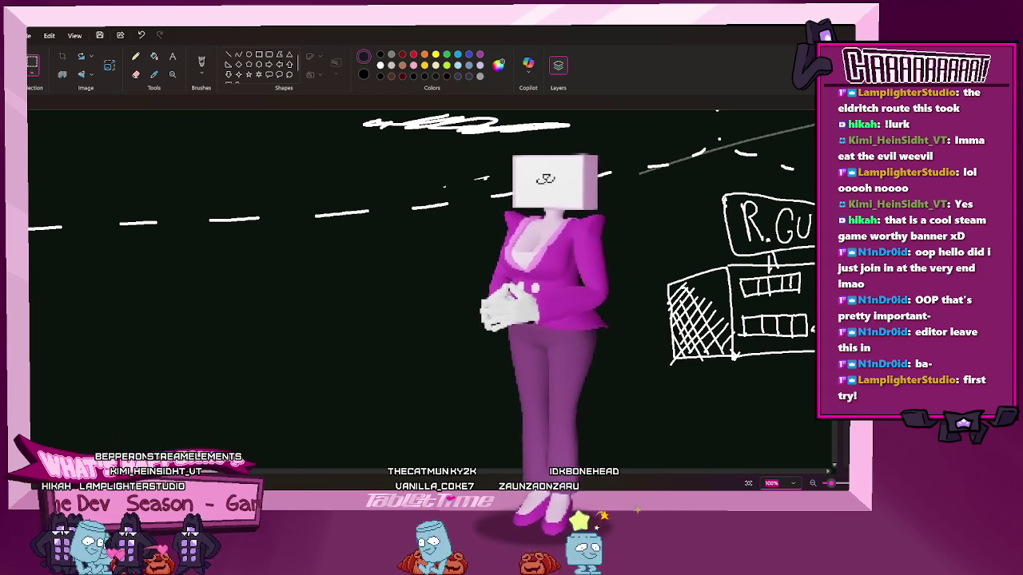
scroll(424, 279, "right", 7)
scroll(424, 280, "right", 3)
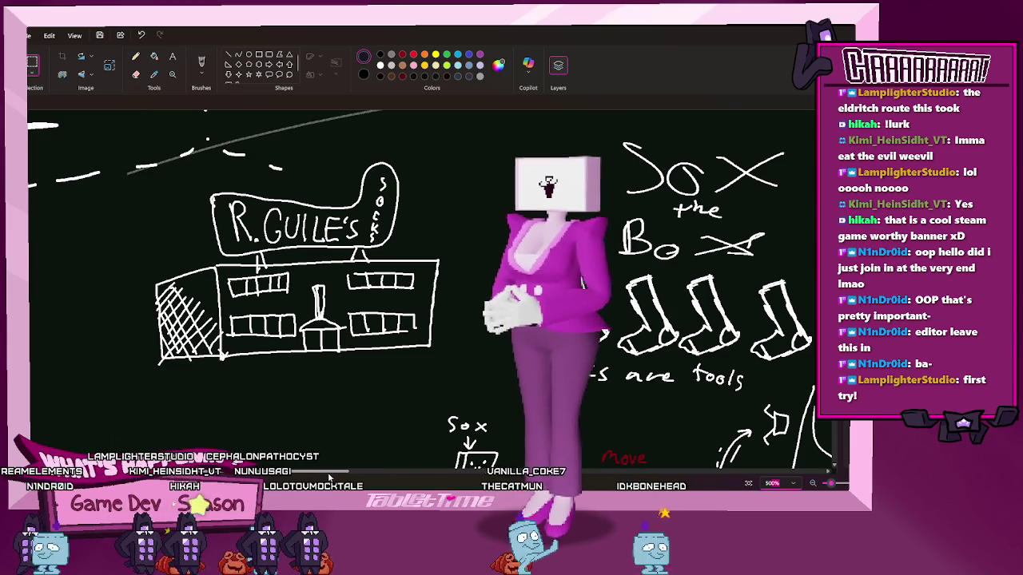
left_click_drag(334, 477, 238, 472)
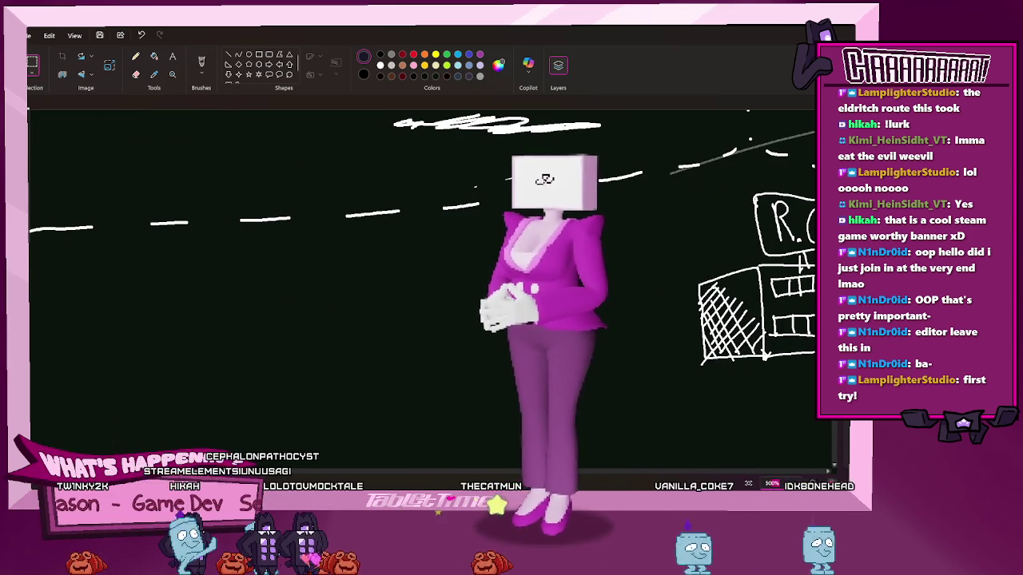
scroll(422, 288, "right", 10)
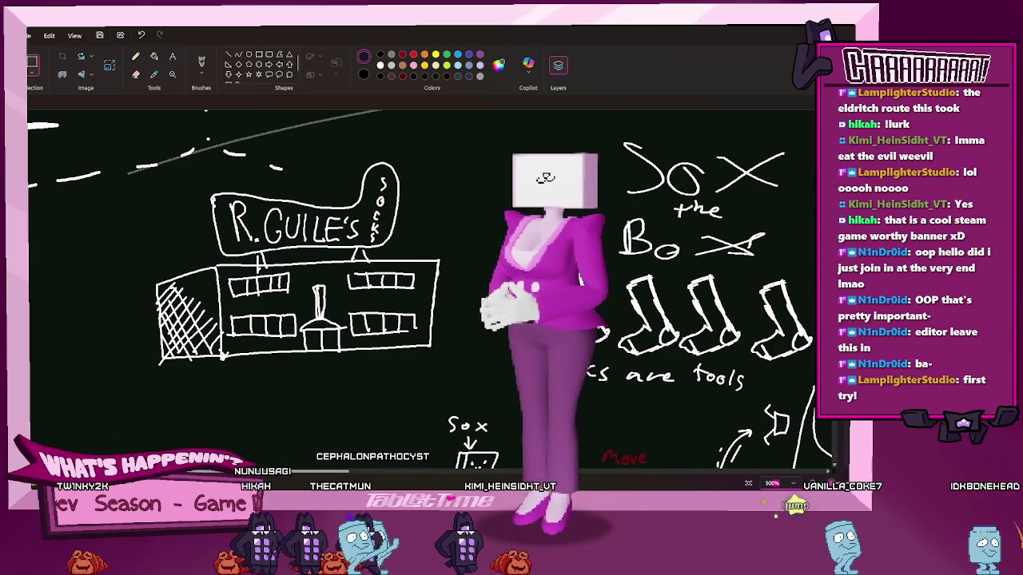
scroll(422, 288, "left", 10)
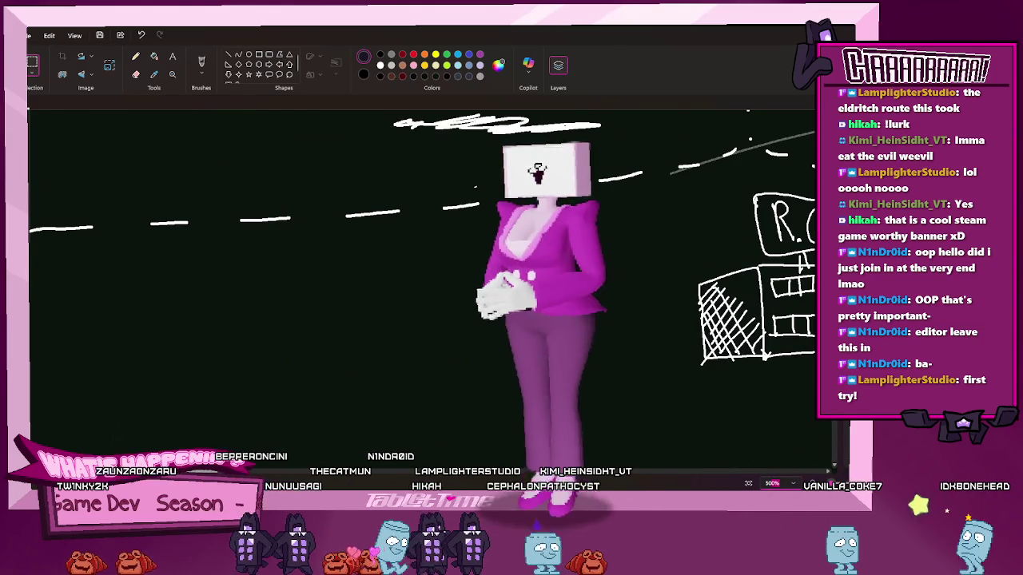
scroll(422, 287, "right", 5)
scroll(422, 287, "right", 5)
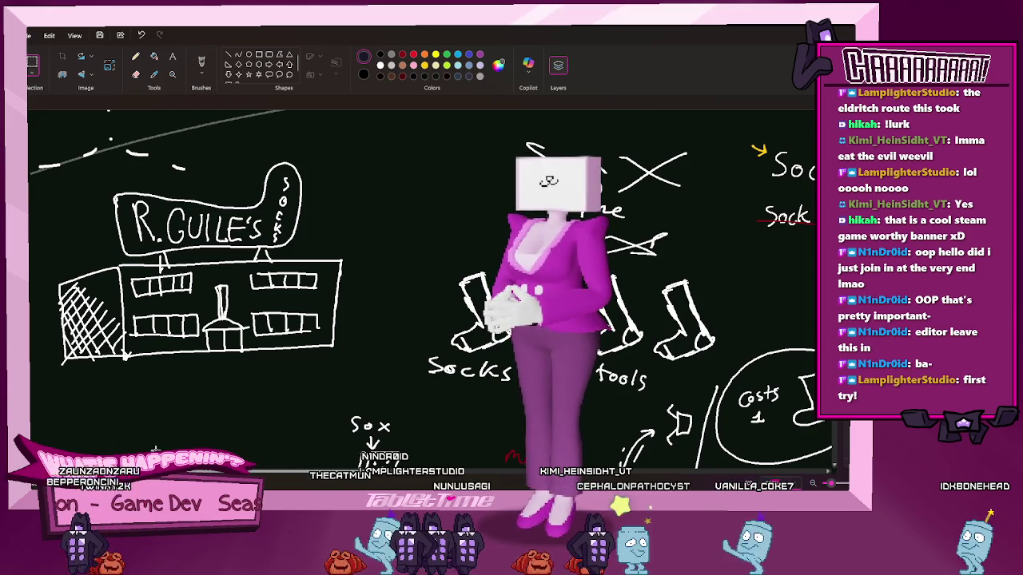
scroll(422, 287, "left", 7)
scroll(422, 288, "left", 4)
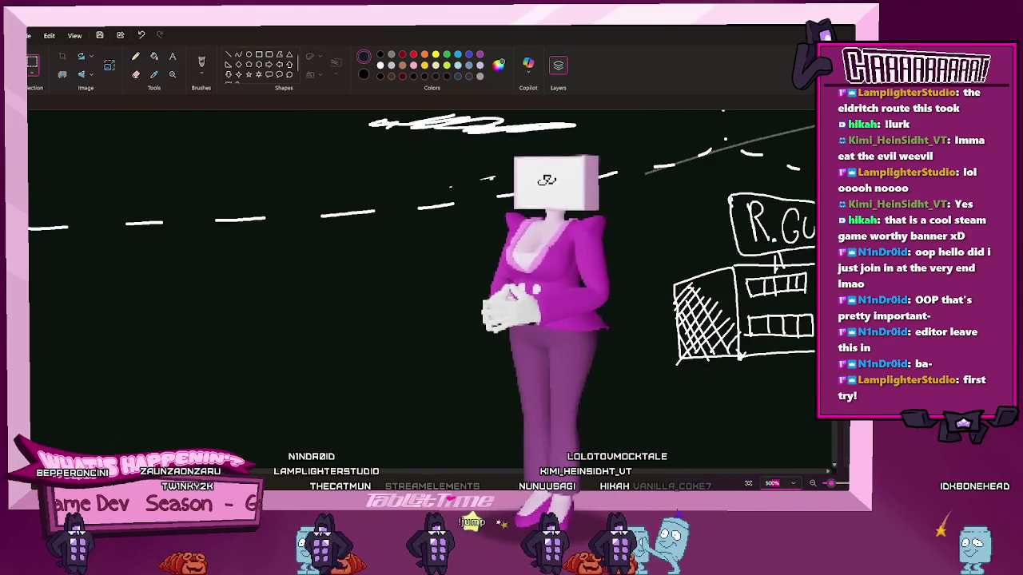
scroll(422, 288, "right", 2)
scroll(422, 288, "left", 3)
scroll(422, 288, "right", 9)
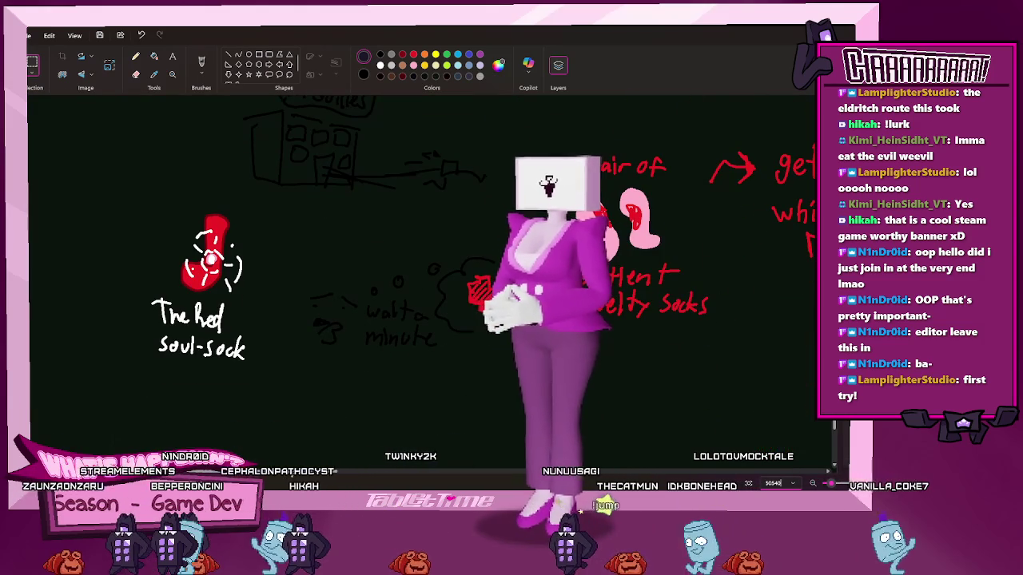
left_click_drag(291, 473, 383, 474)
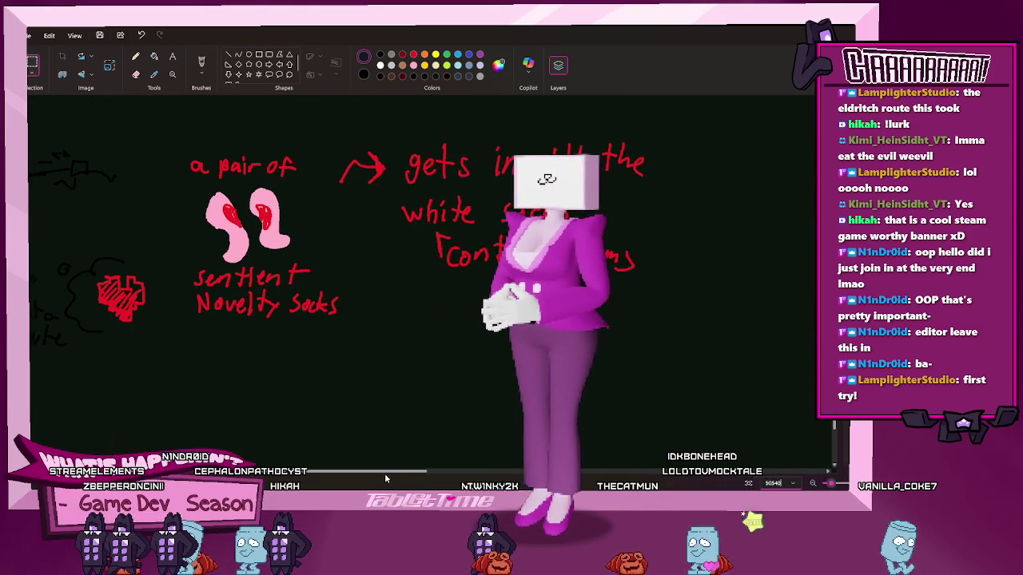
scroll(366, 415, "up", 3)
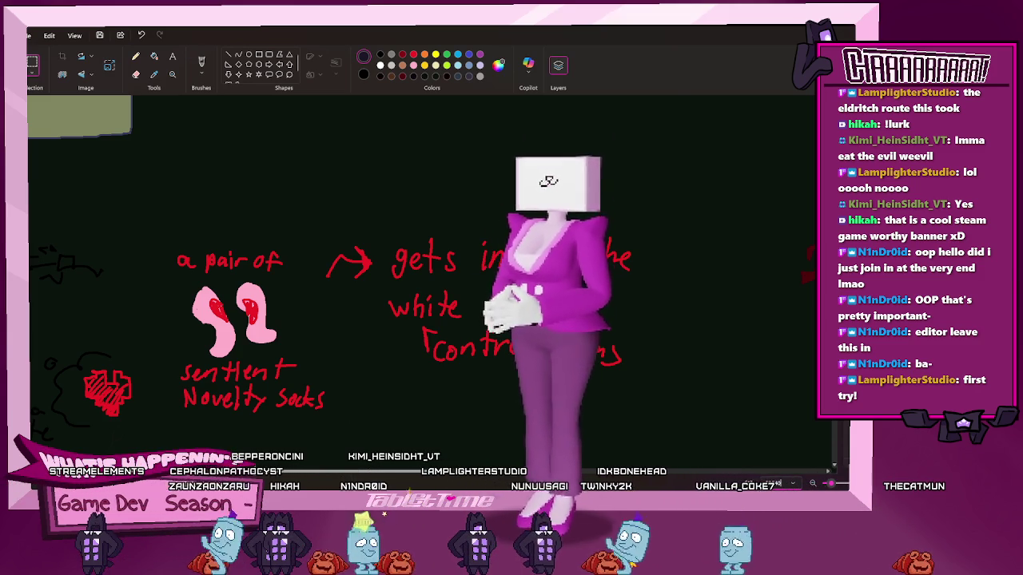
scroll(168, 422, "left", 5)
scroll(168, 422, "left", 5)
scroll(168, 422, "left", 3)
scroll(168, 422, "down", 3)
scroll(257, 474, "left", 5)
scroll(257, 473, "left", 1)
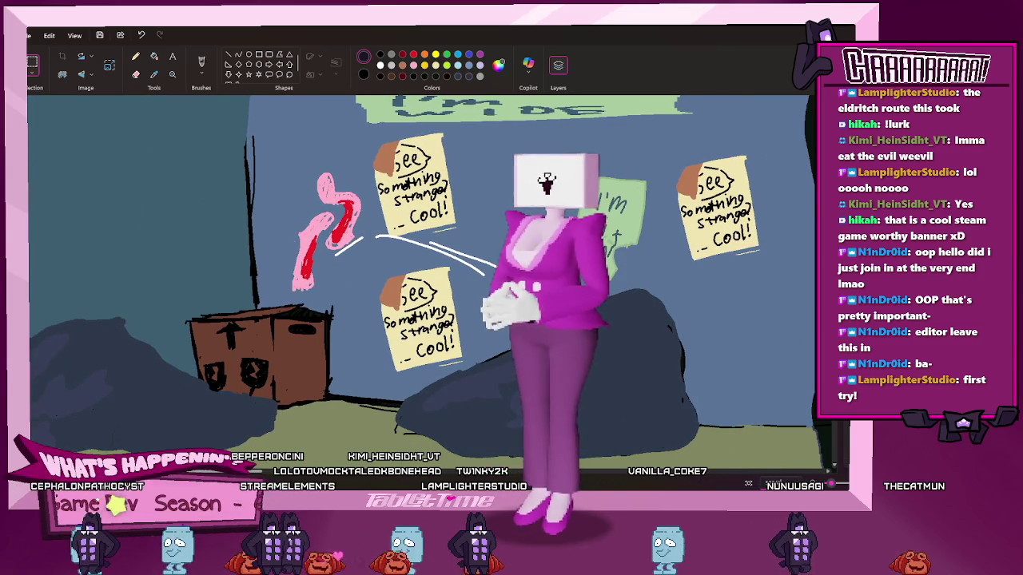
scroll(420, 272, "left", 1)
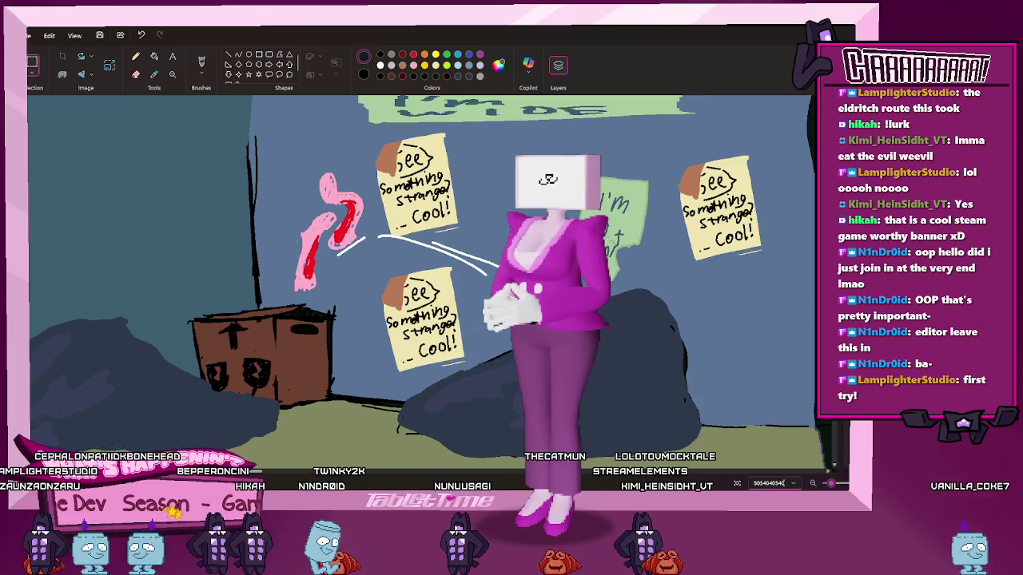
scroll(420, 287, "down", 3)
scroll(420, 288, "down", 3)
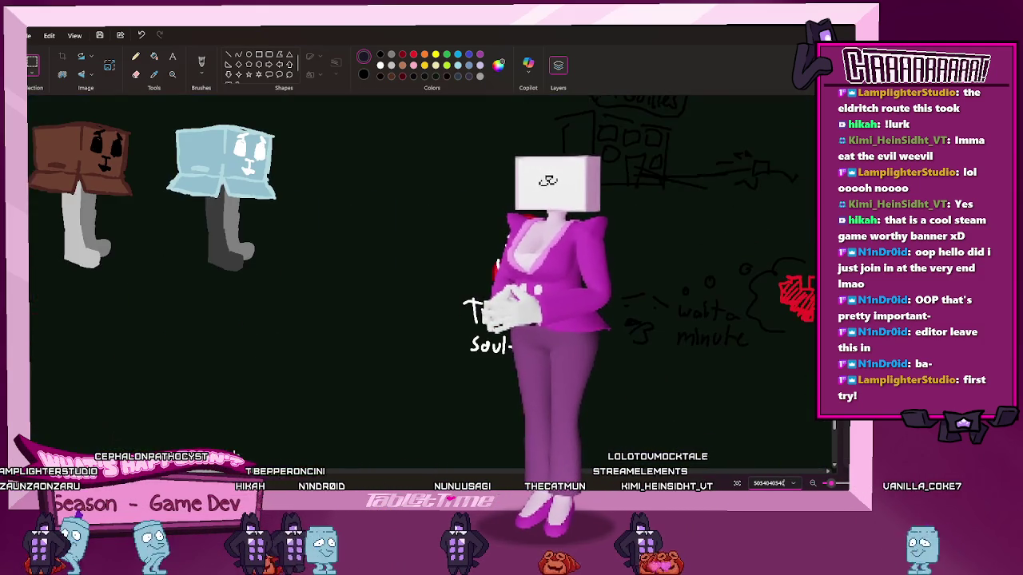
scroll(420, 288, "up", 1)
Select the light-blue box character and move it down, just above the blue scene
left_click_drag(165, 189, 157, 179)
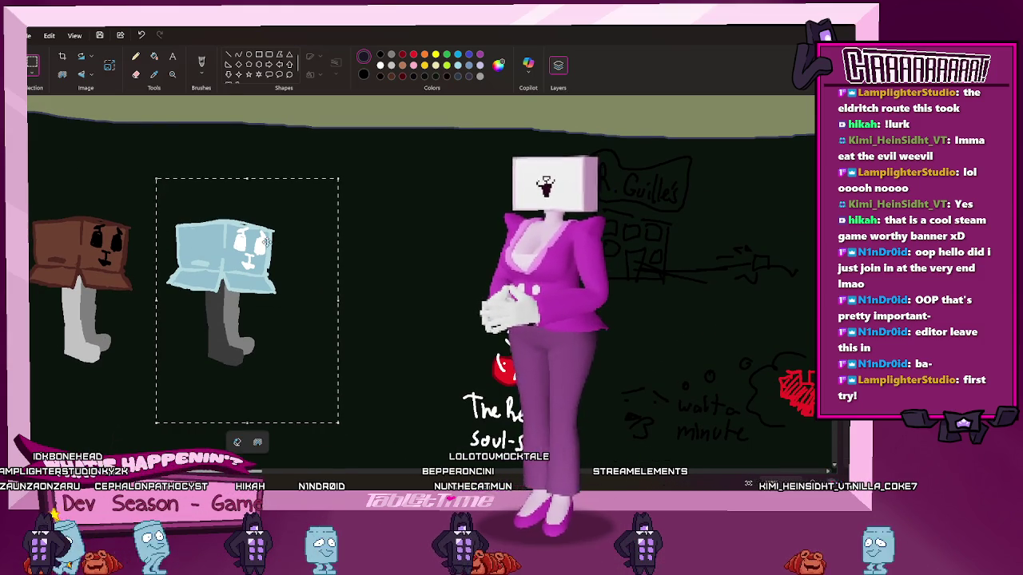
left_click_drag(289, 275, 291, 302)
left_click_drag(229, 200, 240, 204)
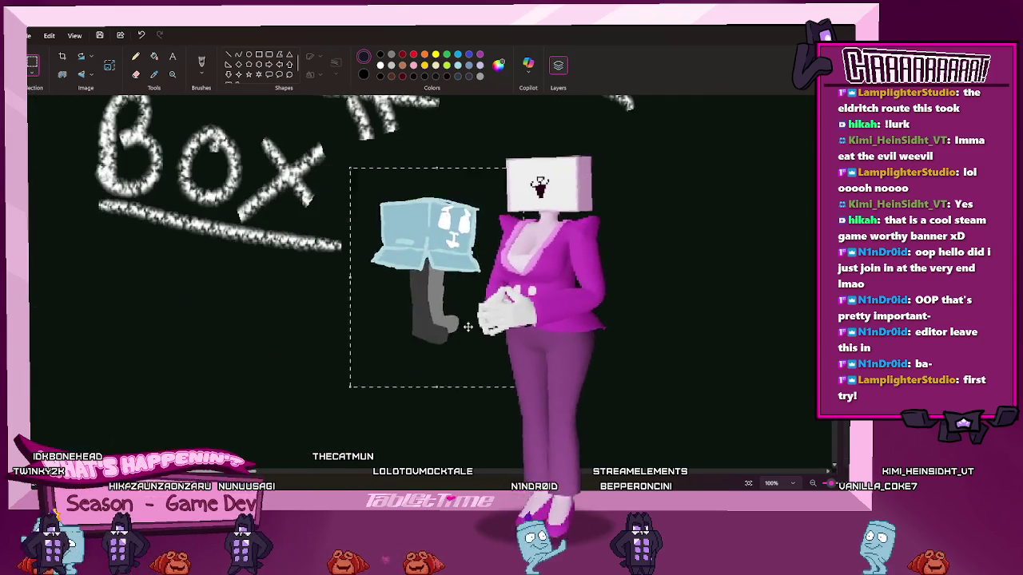
left_click_drag(259, 330, 461, 390)
left_click(274, 383)
scroll(256, 383, "down", 10)
scroll(304, 439, "up", 2)
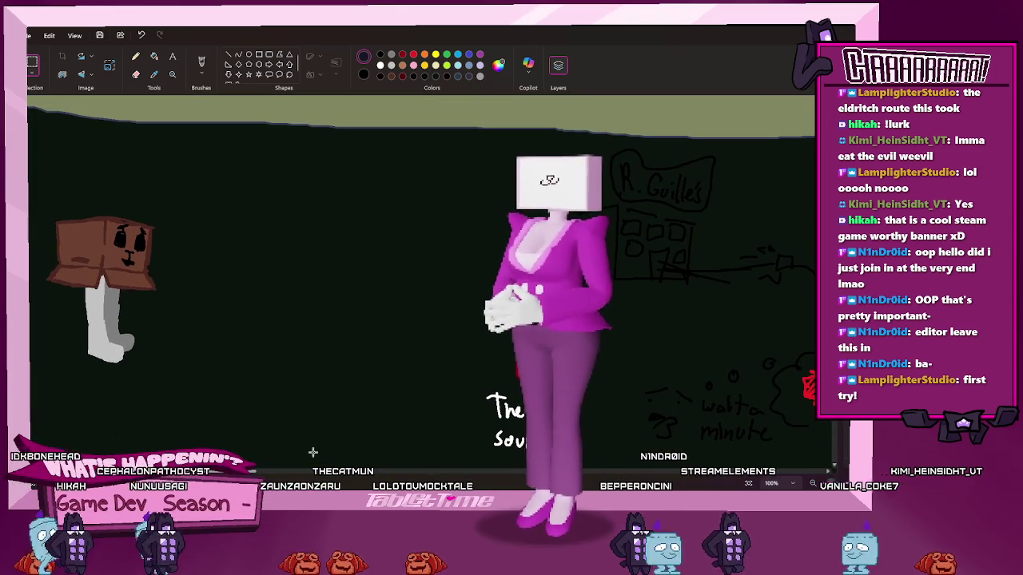
scroll(422, 279, "left", 5)
scroll(422, 280, "right", 2)
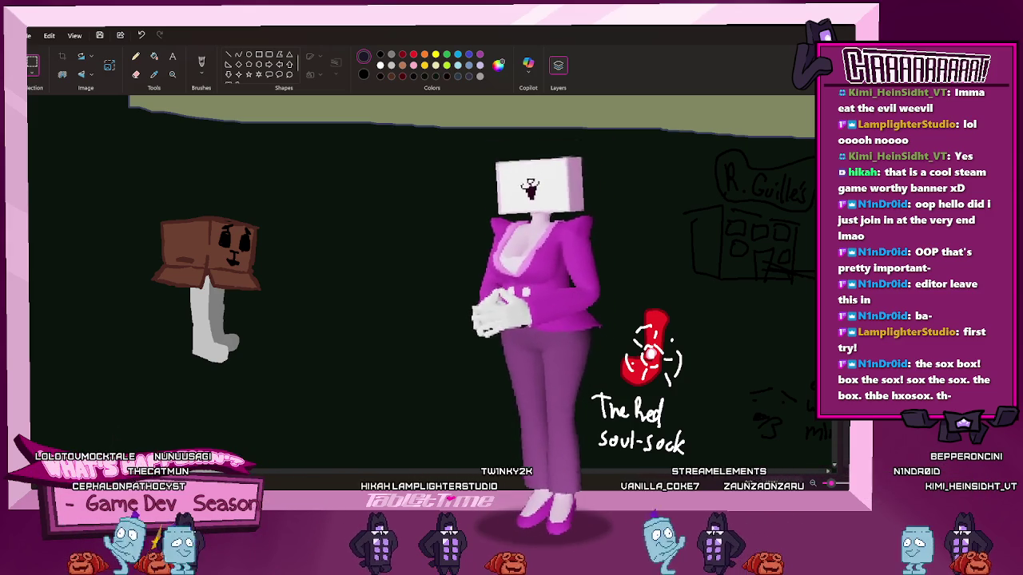
scroll(301, 486, "right", 5)
scroll(301, 485, "down", 3)
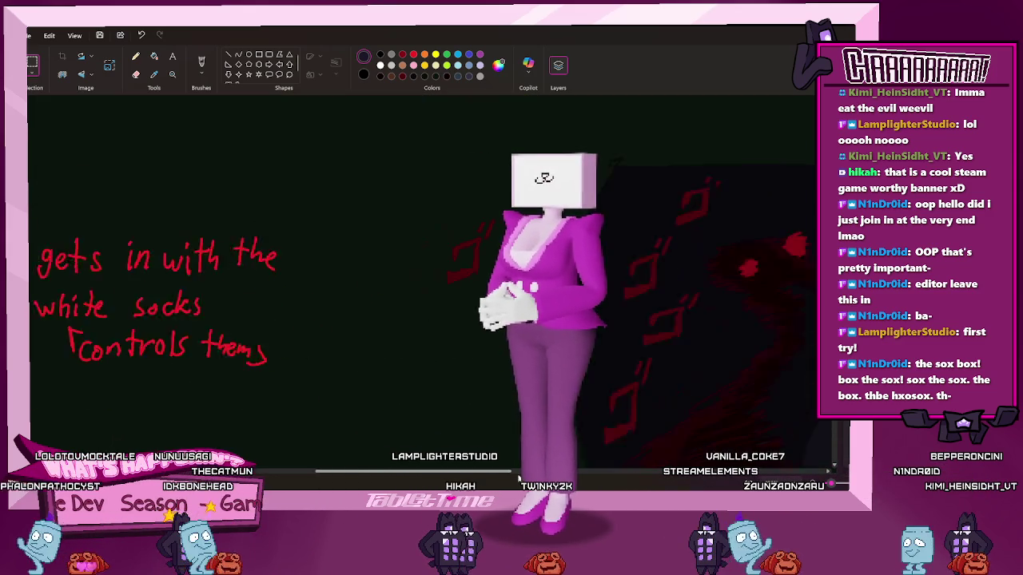
scroll(301, 486, "right", 5)
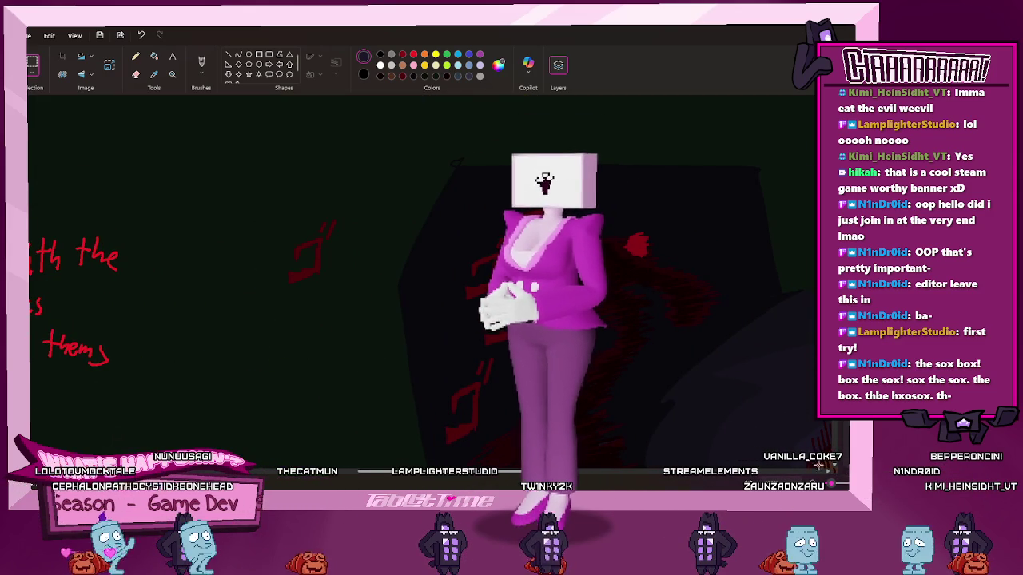
scroll(720, 428, "left", 2)
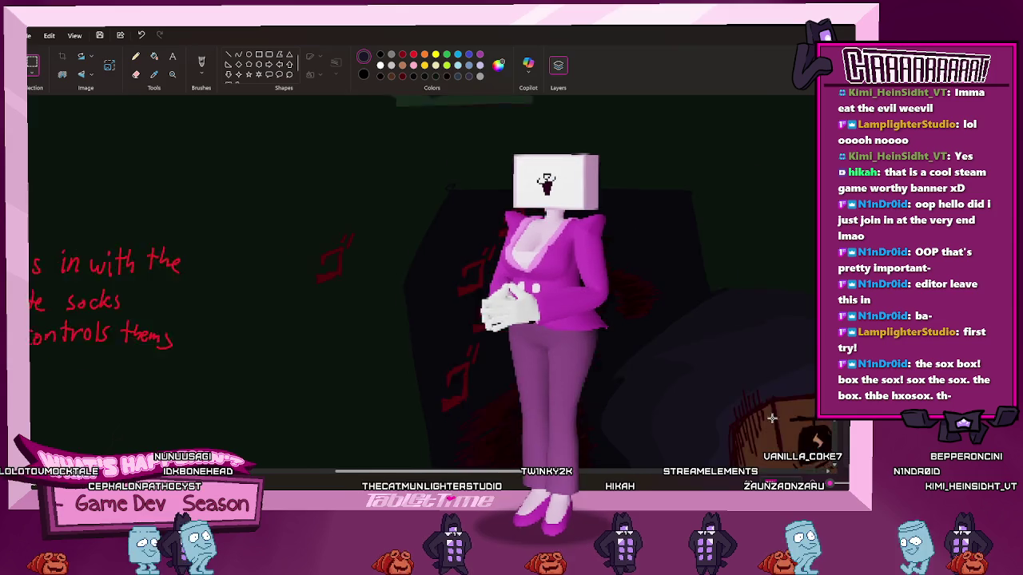
scroll(685, 426, "up", 3)
scroll(685, 427, "up", 10)
scroll(685, 427, "up", 1)
scroll(636, 431, "down", 5)
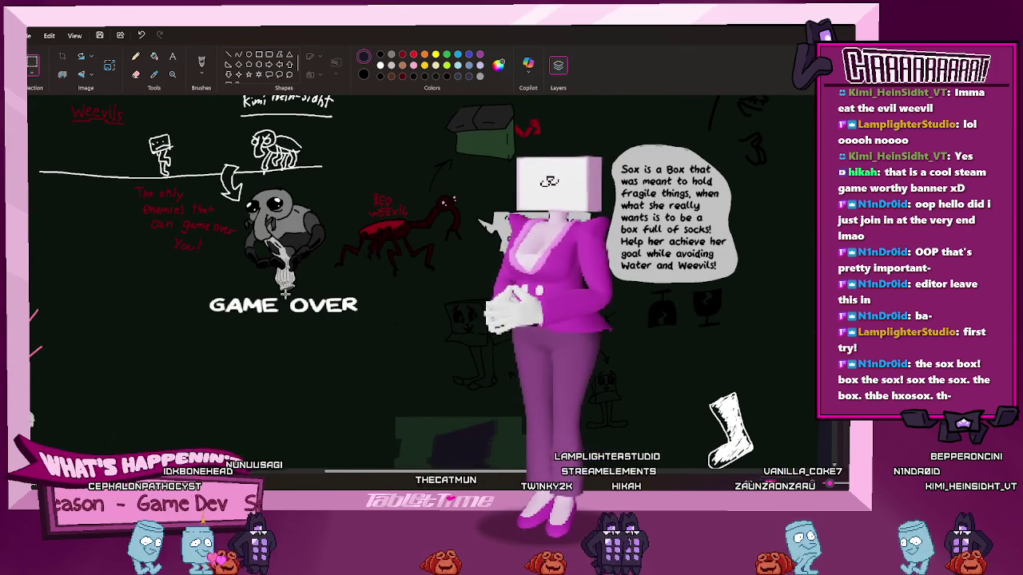
Scroll up to the GAME OVER drawing with the grey enemy, zoomed to about 140%
scroll(283, 294, "up", 1)
scroll(284, 294, "up", 1)
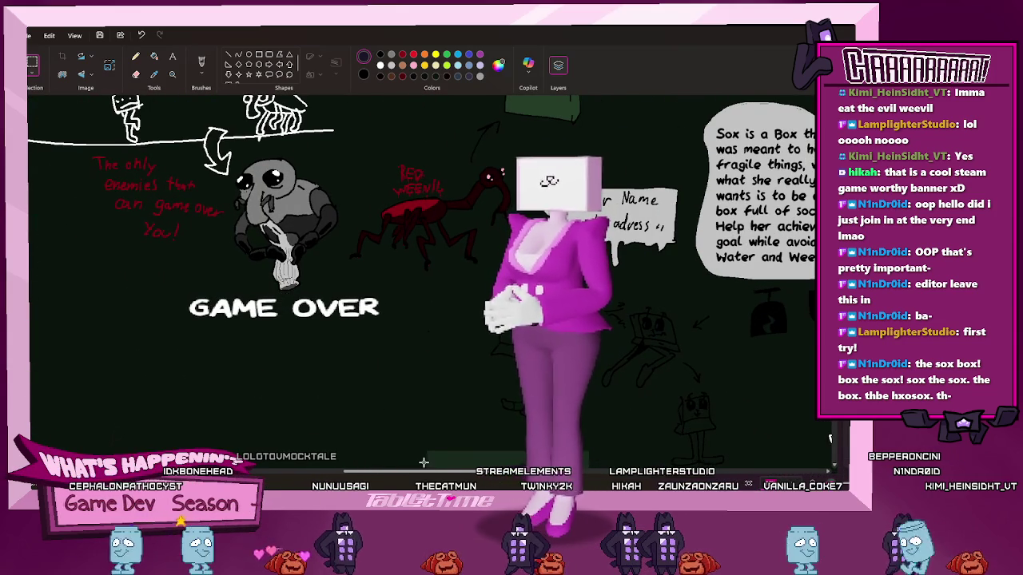
scroll(417, 472, "right", 2)
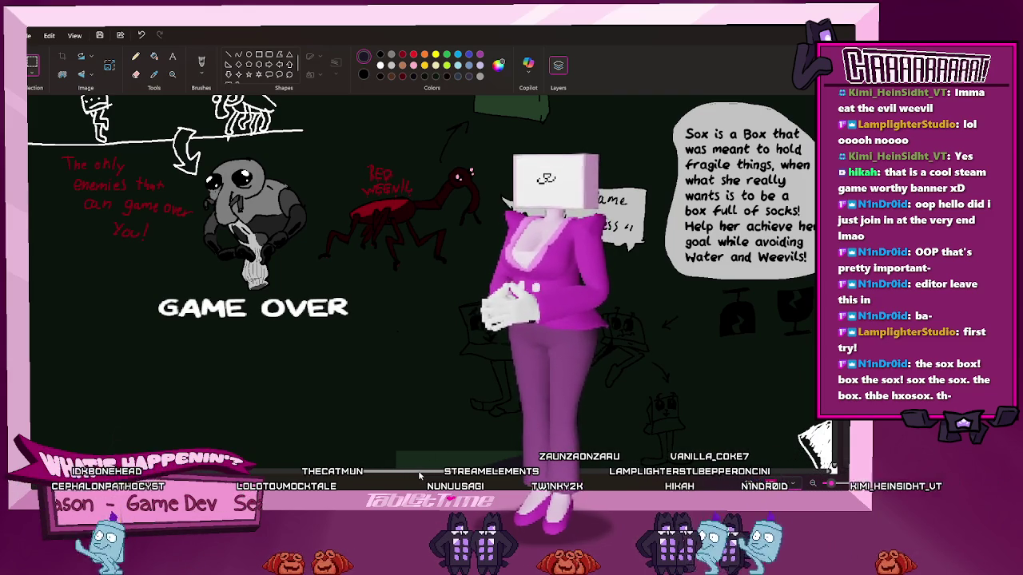
scroll(366, 396, "up", 2)
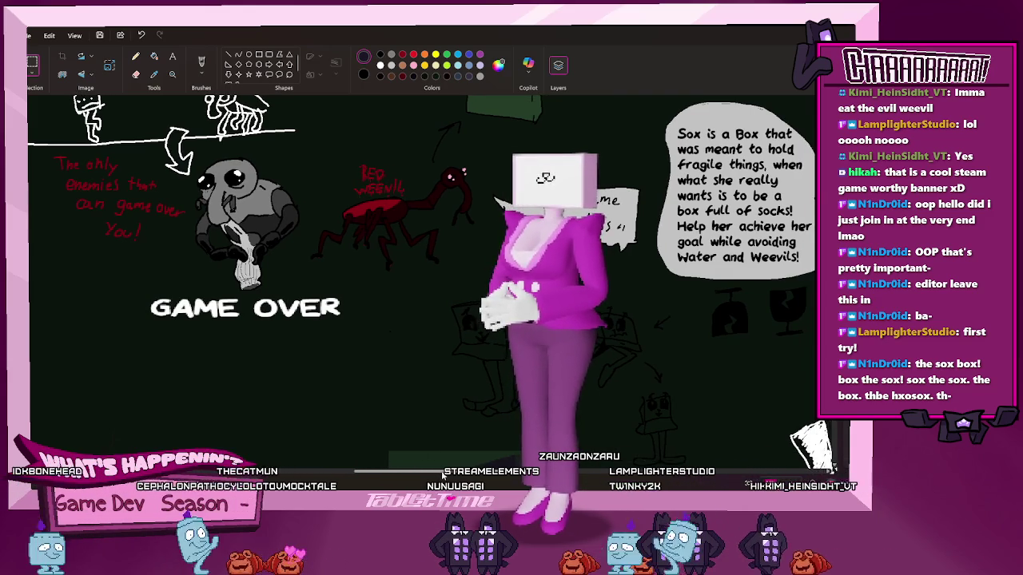
scroll(366, 396, "up", 2)
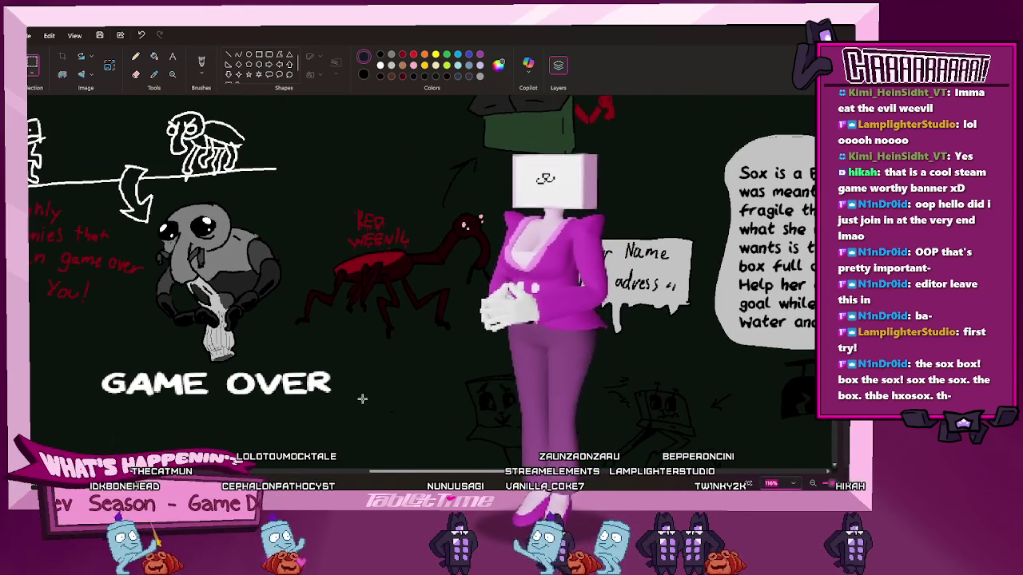
scroll(399, 417, "up", 2)
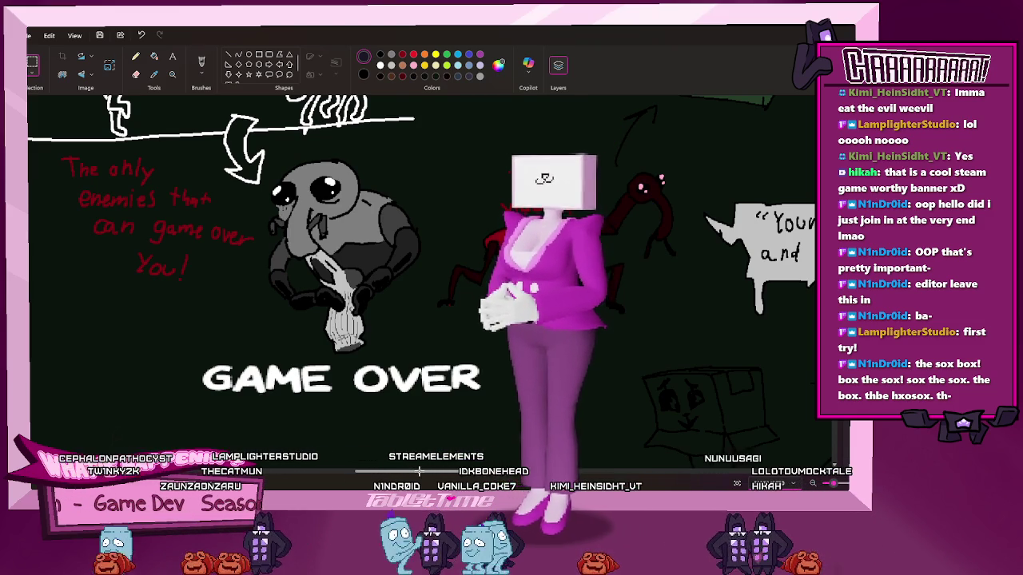
Navigate to the level sketch with white socks on pale blue platforms between pillars
left_click_drag(419, 471, 642, 474)
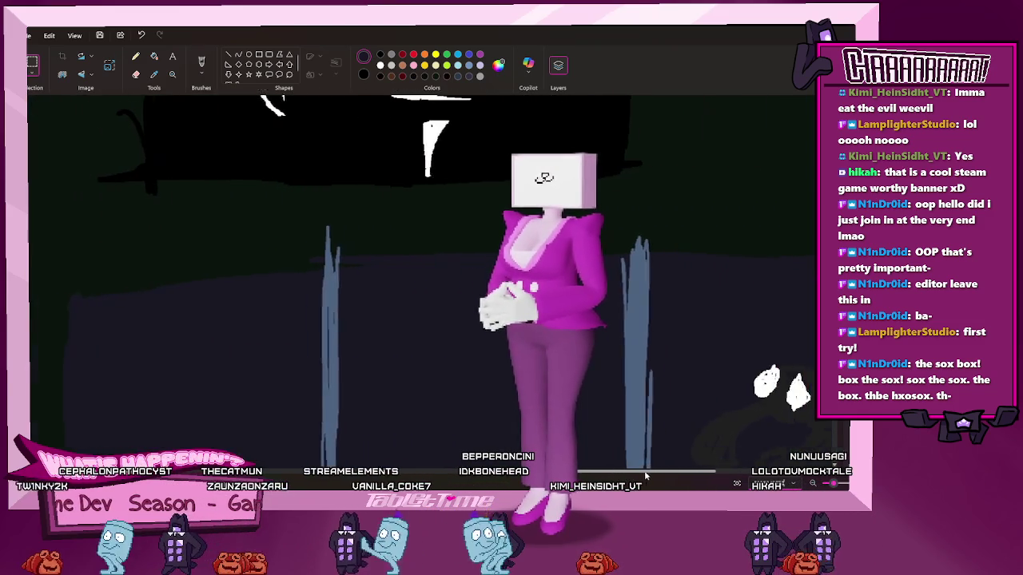
left_click_drag(675, 478, 597, 352)
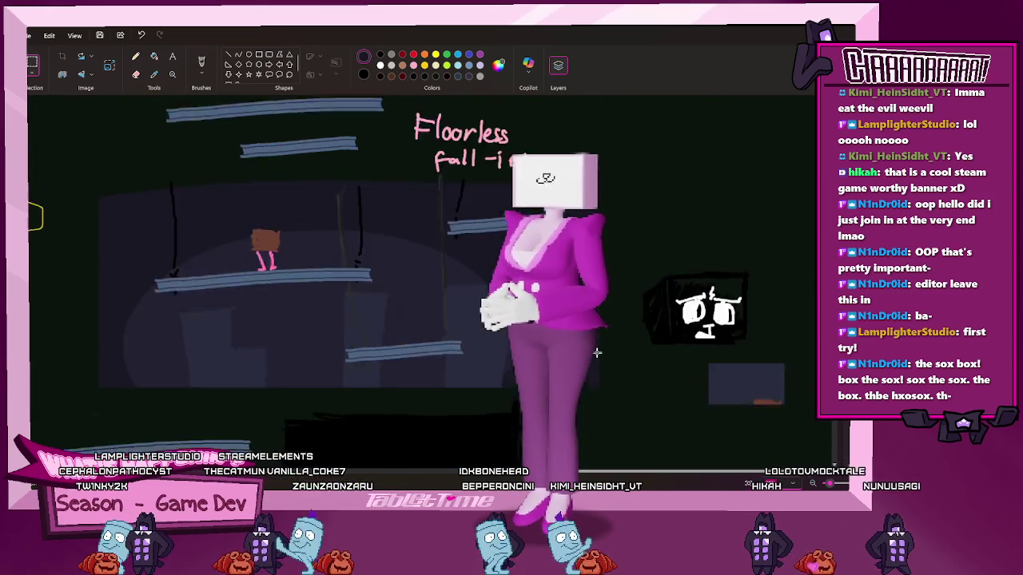
scroll(597, 353, "down", 5)
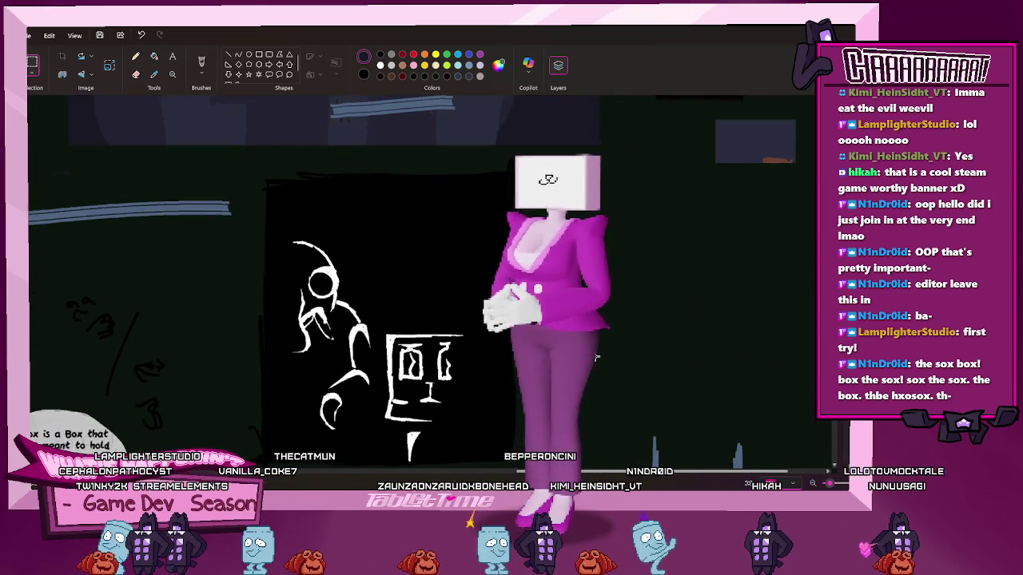
scroll(596, 358, "down", 5)
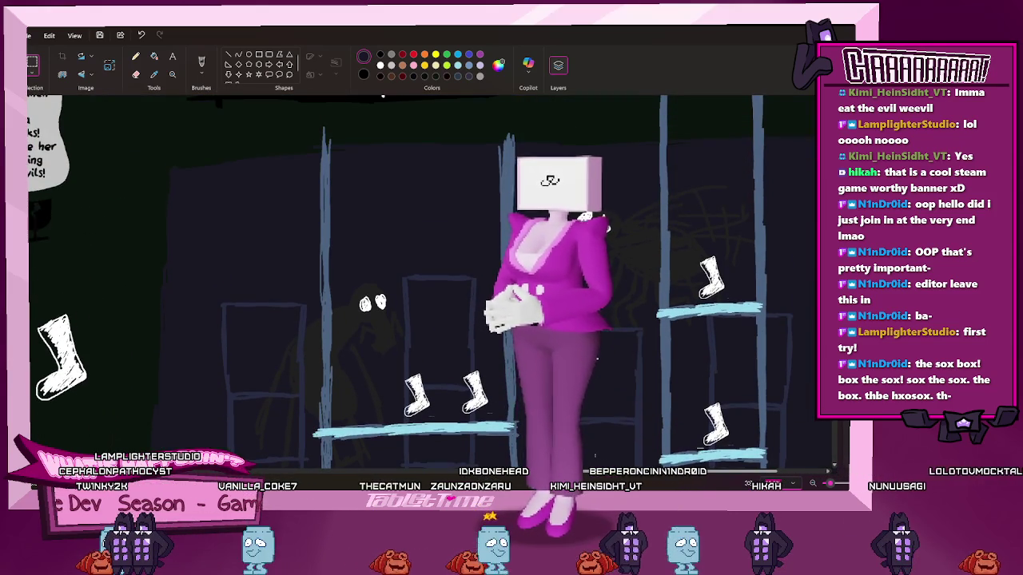
scroll(594, 457, "right", 1)
scroll(600, 463, "right", 3)
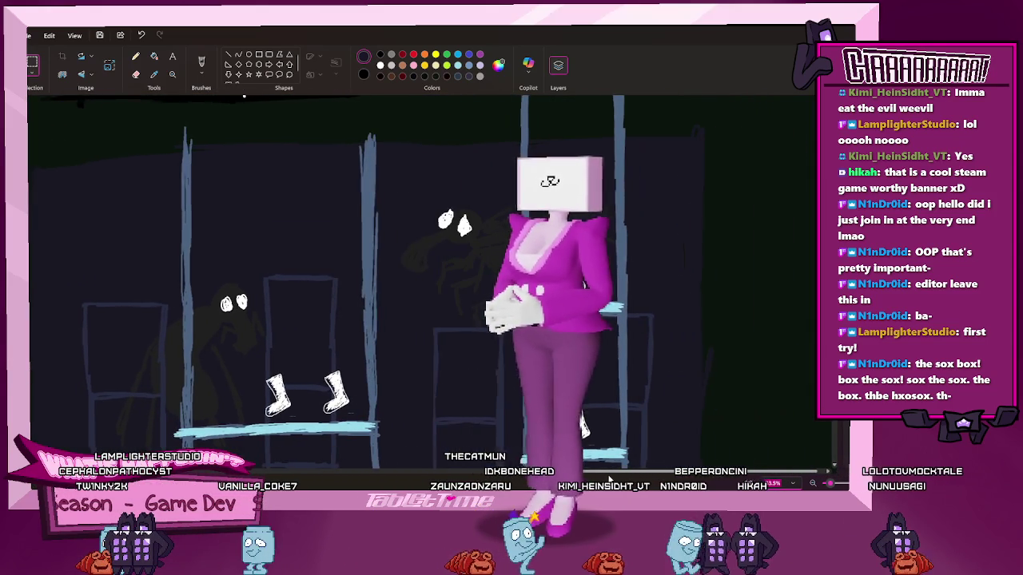
scroll(603, 470, "right", 2)
scroll(609, 478, "left", 1)
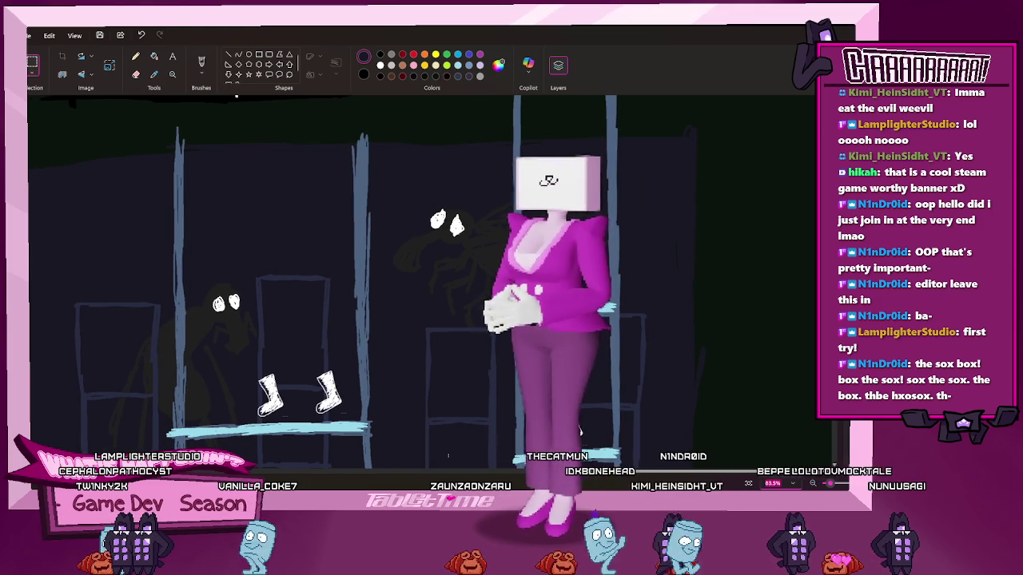
scroll(580, 432, "down", 2)
scroll(580, 431, "down", 1)
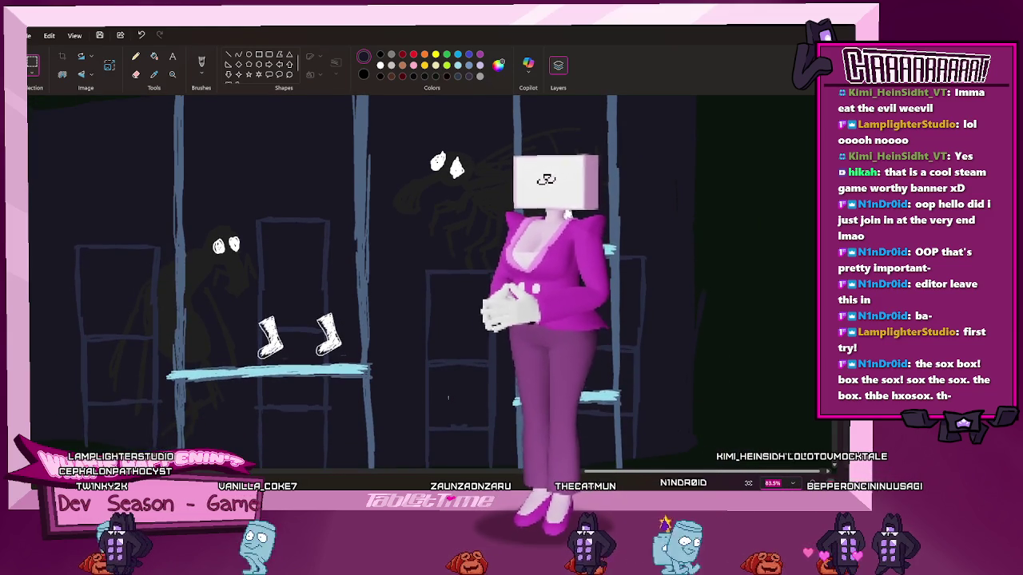
scroll(580, 431, "up", 1)
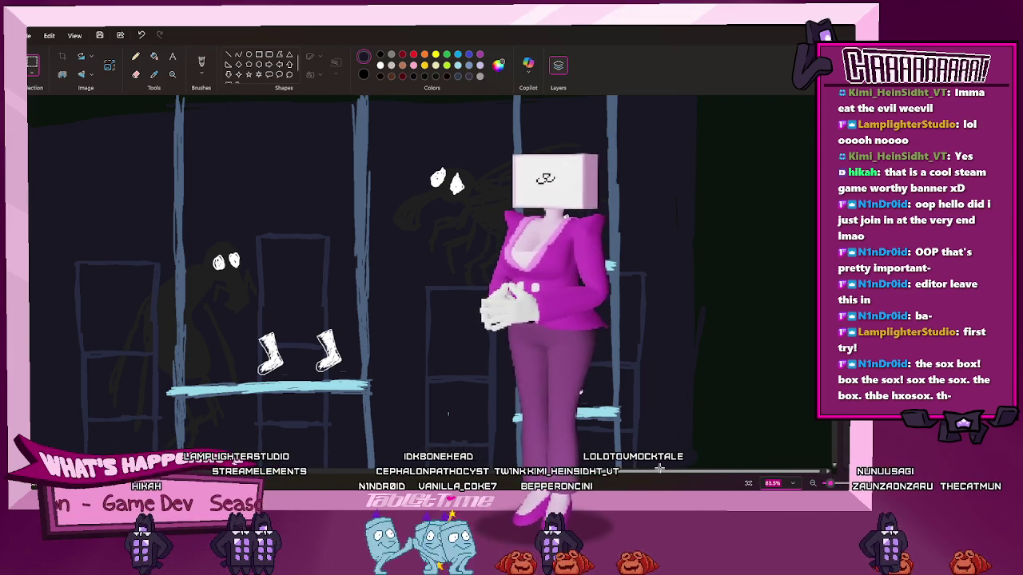
left_click_drag(660, 476, 663, 474)
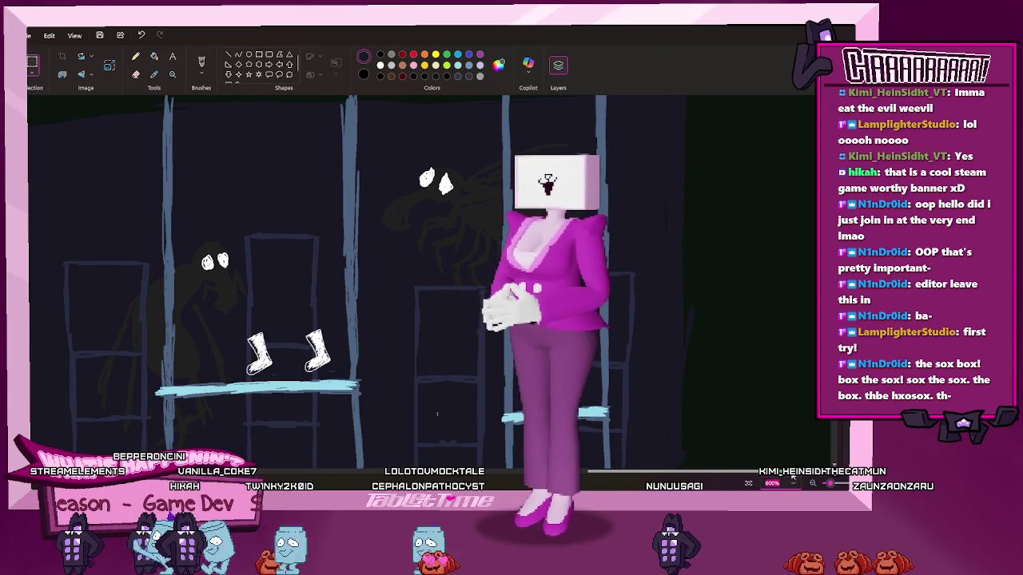
scroll(793, 425, "down", 1)
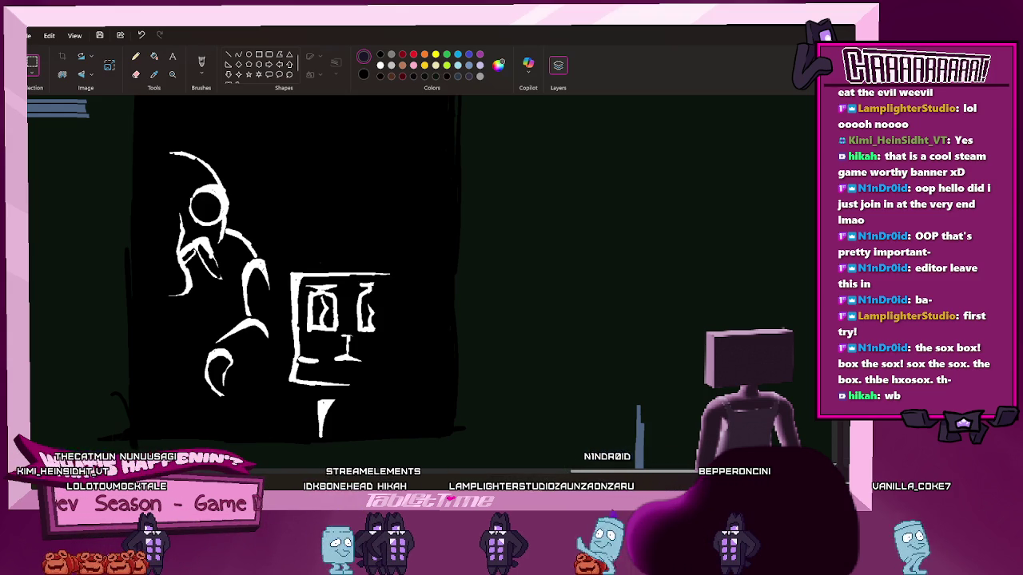
Move the red soul-sock sketches and 'sentient novelty socks' notes left beside the brown box
scroll(390, 308, "up", 1)
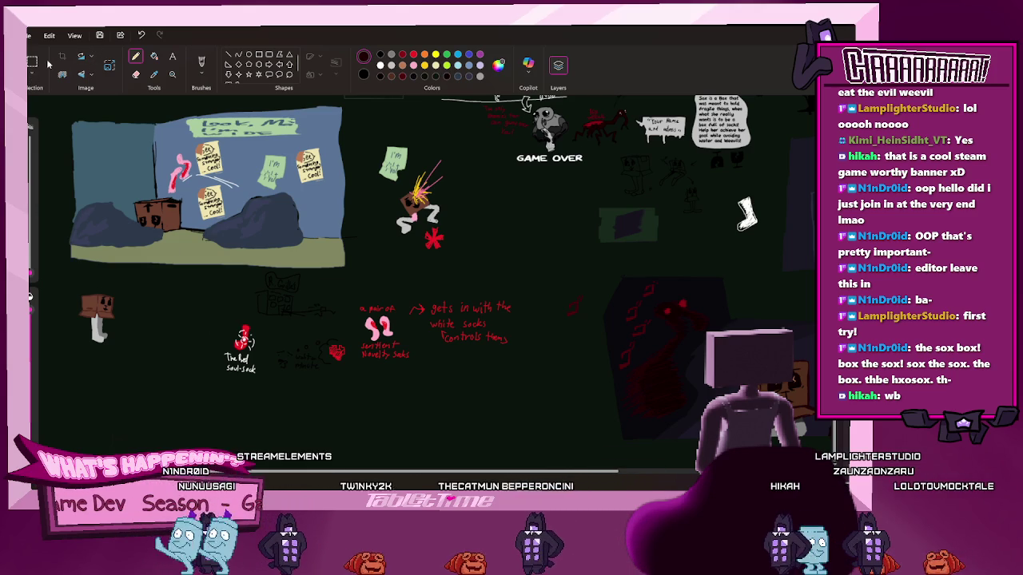
left_click_drag(206, 391, 530, 269)
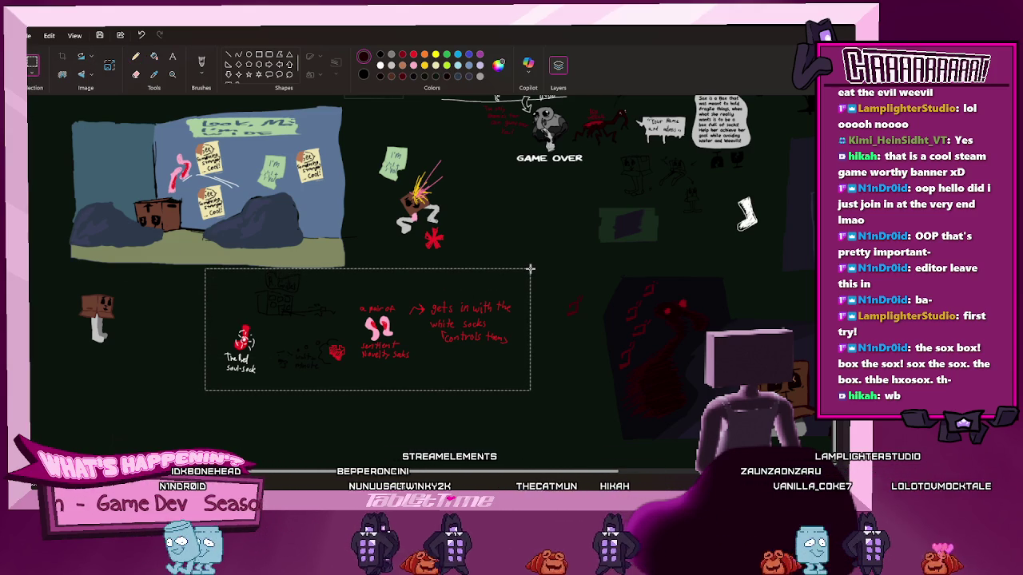
left_click_drag(402, 301, 382, 307)
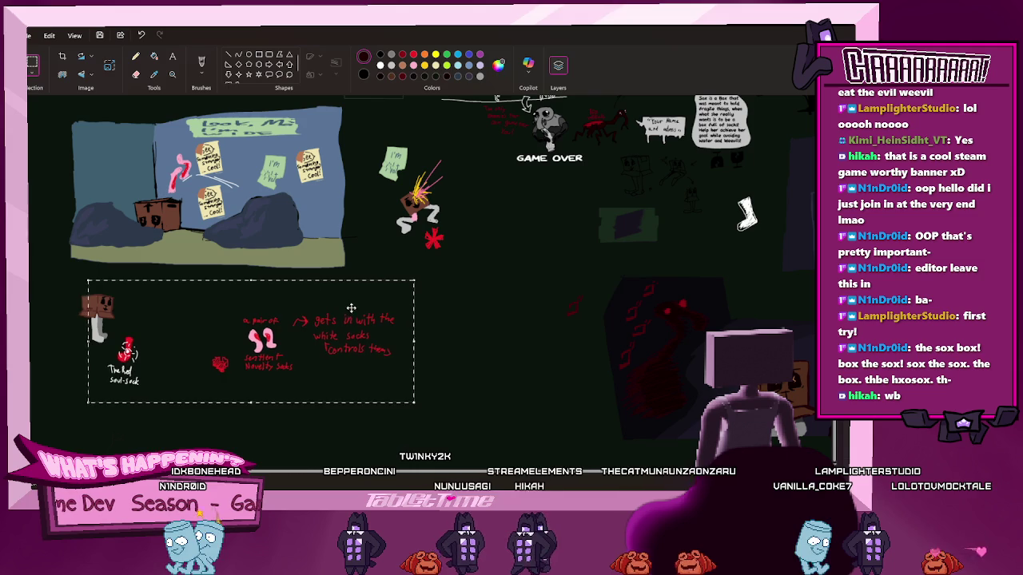
key("ctrl+z")
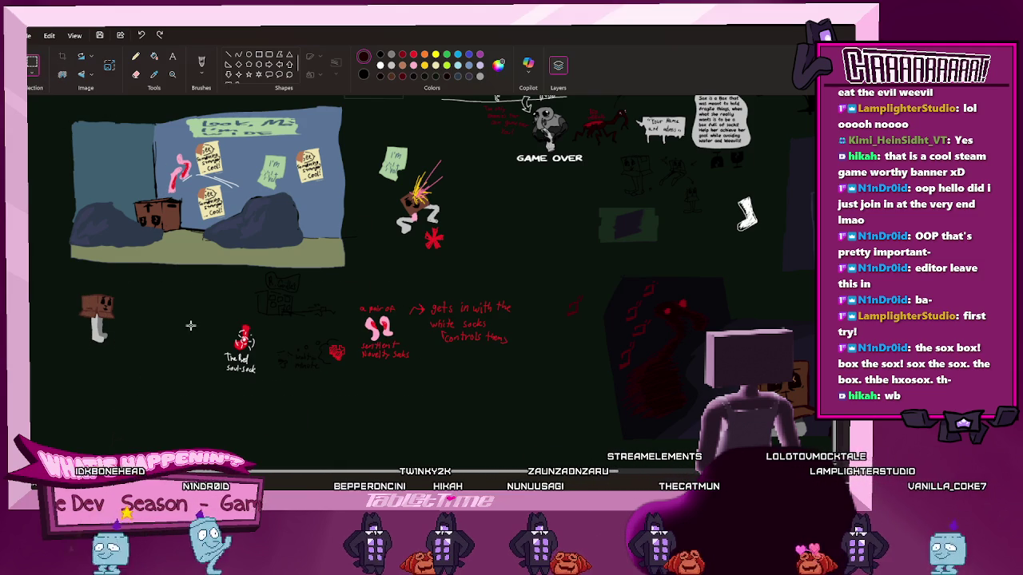
left_click_drag(156, 390, 545, 268)
left_click_drag(417, 305, 311, 308)
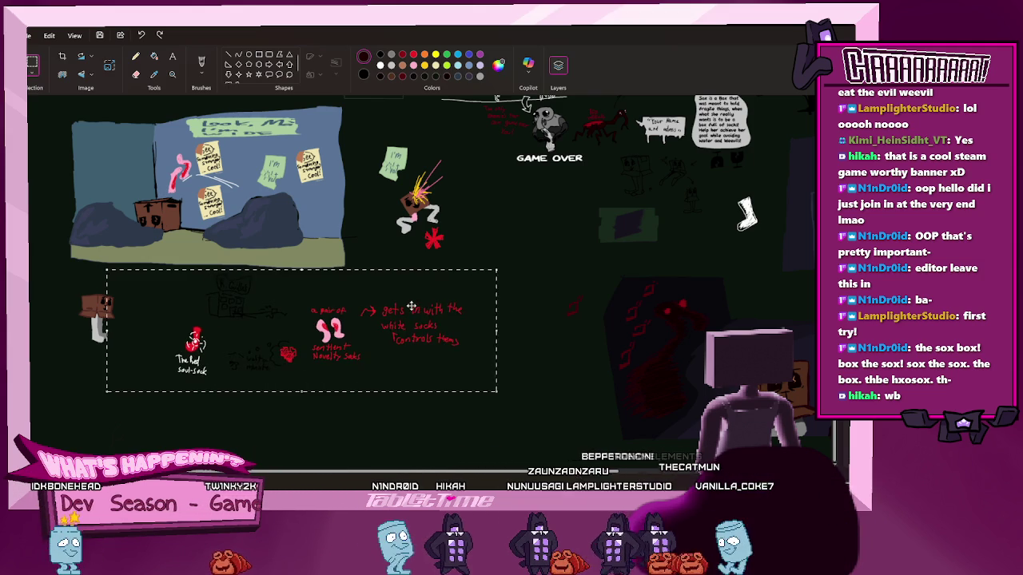
left_click(582, 342)
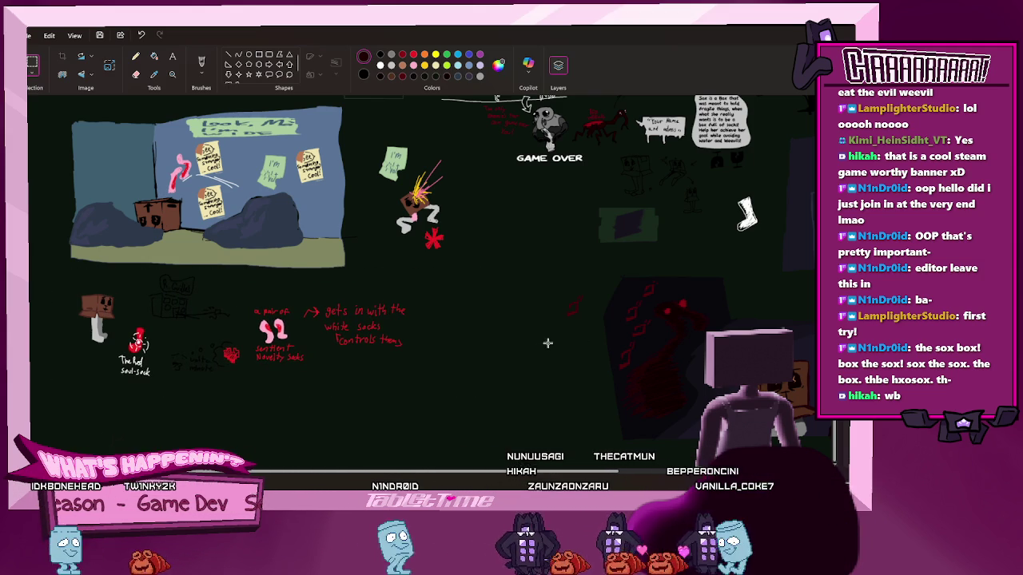
Move the green sticky note up and to the left on the canvas
scroll(550, 348, "up", 1)
scroll(550, 348, "up", 2)
scroll(550, 348, "up", 1)
scroll(476, 318, "down", 3)
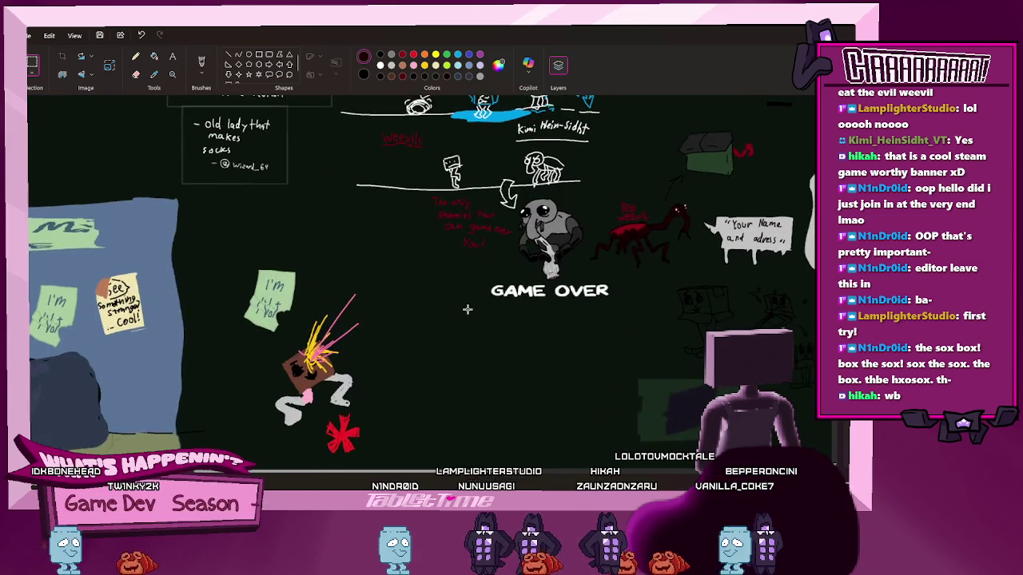
scroll(466, 317, "up", 3)
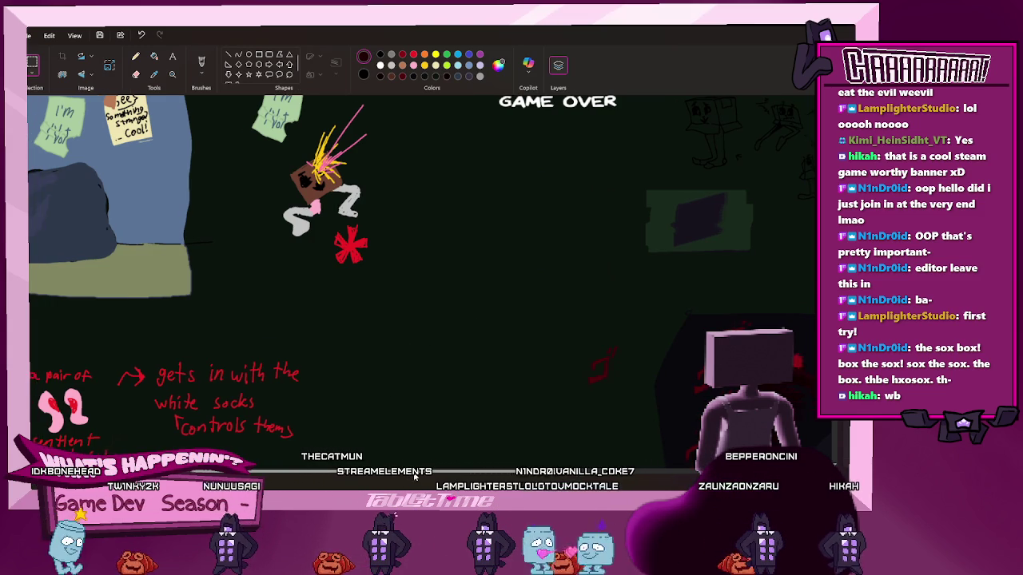
scroll(422, 271, "left", 2)
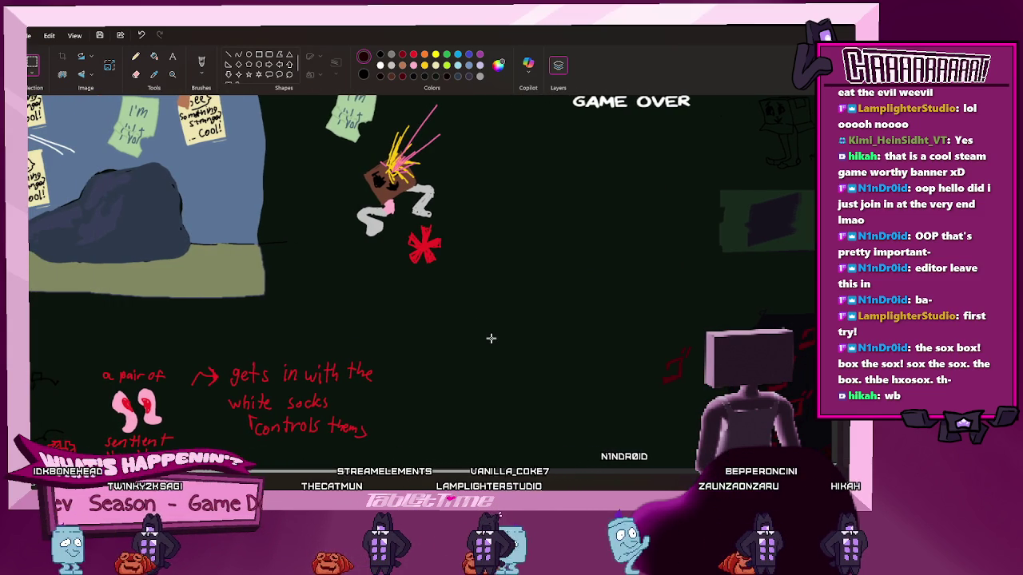
scroll(466, 311, "up", 2)
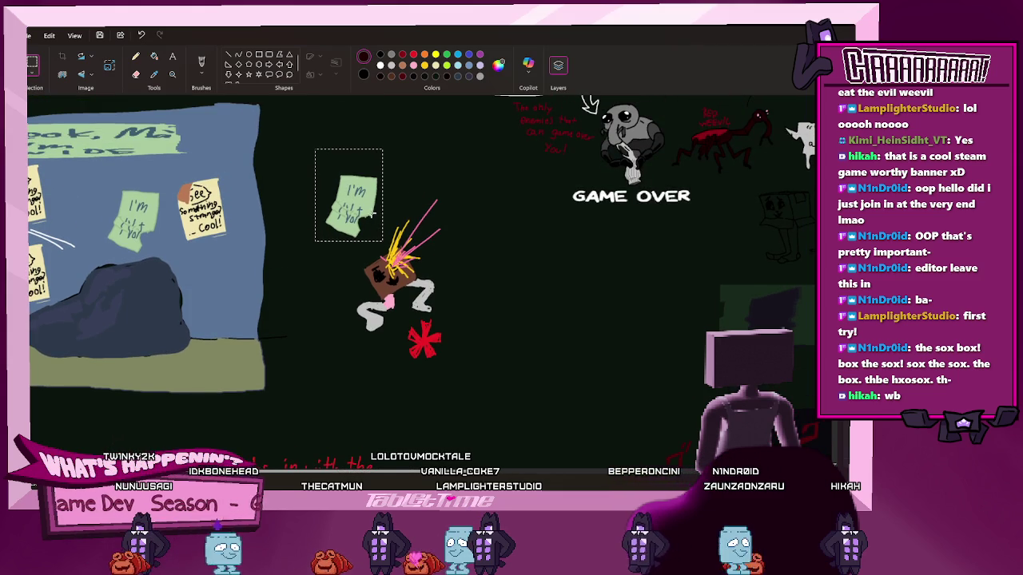
left_click_drag(323, 160, 274, 107)
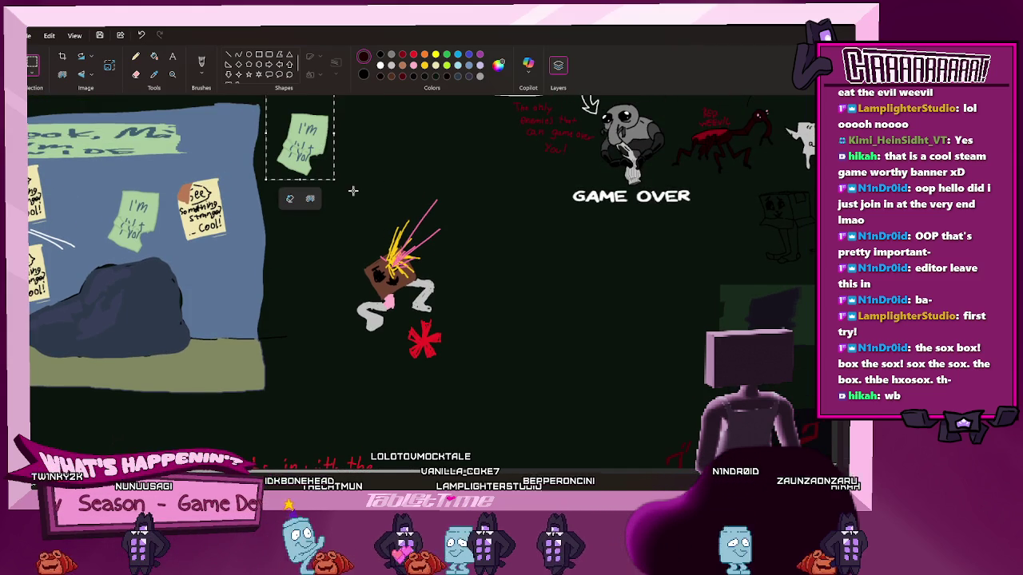
Shift the burning box character right and down toward the canvas centre
left_click_drag(347, 189, 462, 376)
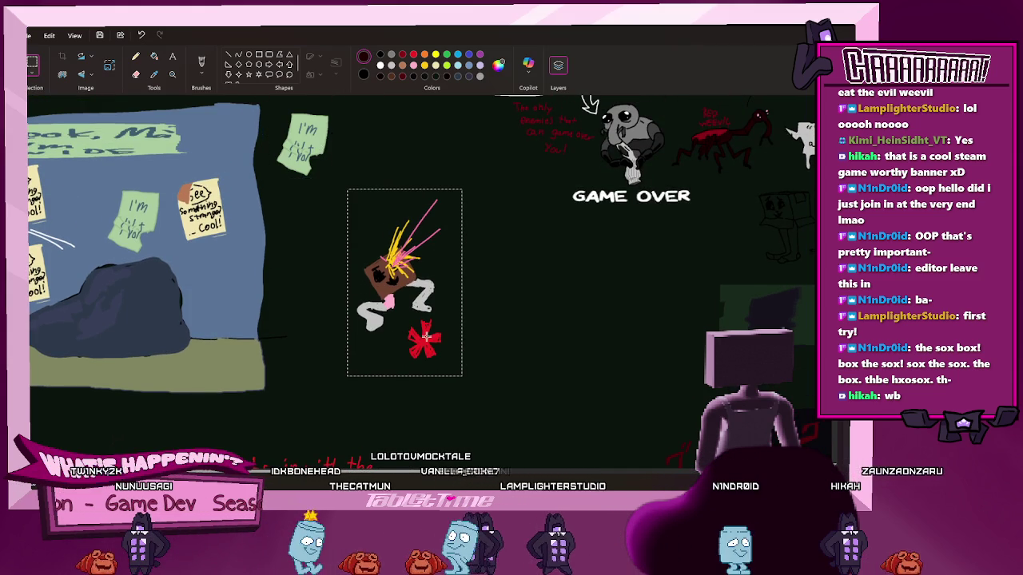
left_click_drag(400, 320, 562, 352)
left_click(672, 406)
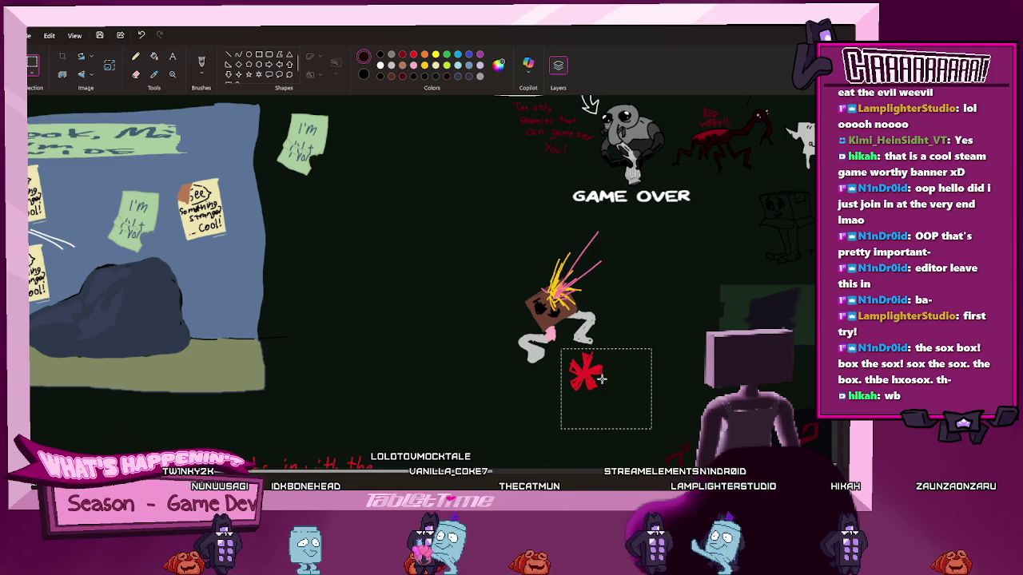
scroll(602, 351, "down", 2)
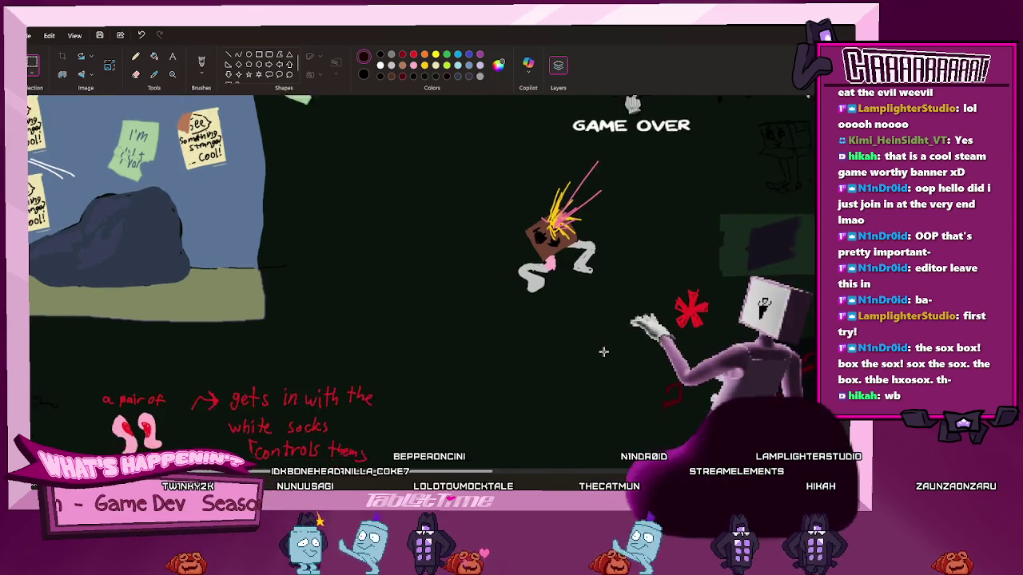
scroll(585, 324, "up", 2)
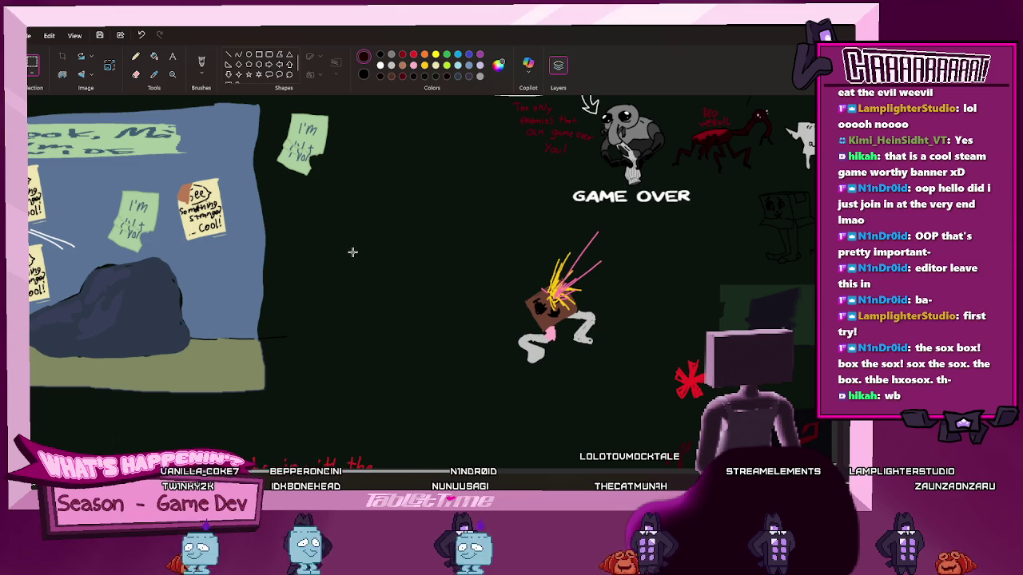
left_click(136, 56)
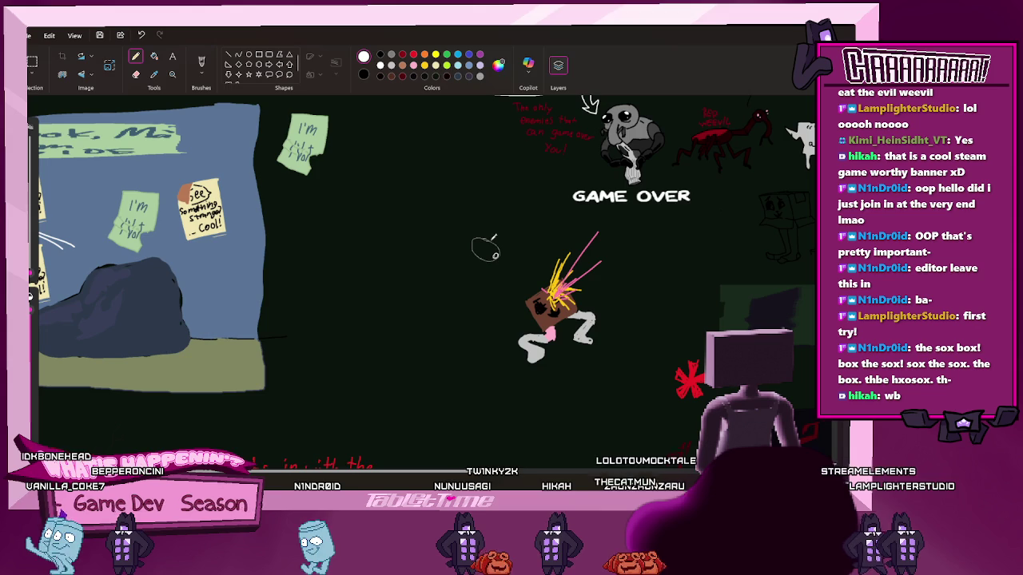
Sketch a small white creature up-left of the burning box and pencil its body white
mouse_move(497, 253)
left_mouse_down()
mouse_move(509, 254)
mouse_move(468, 264)
left_mouse_up()
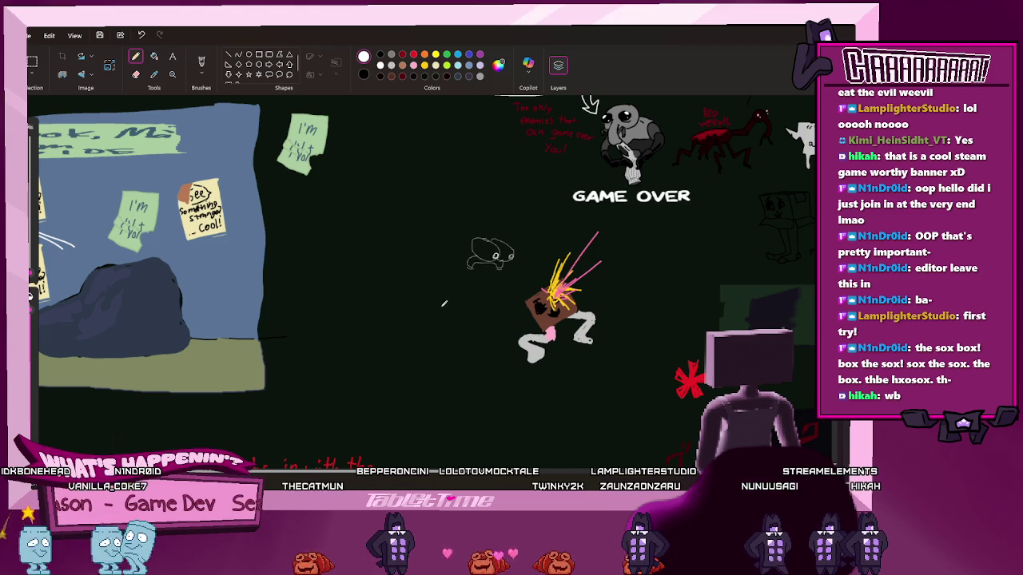
left_click(156, 56)
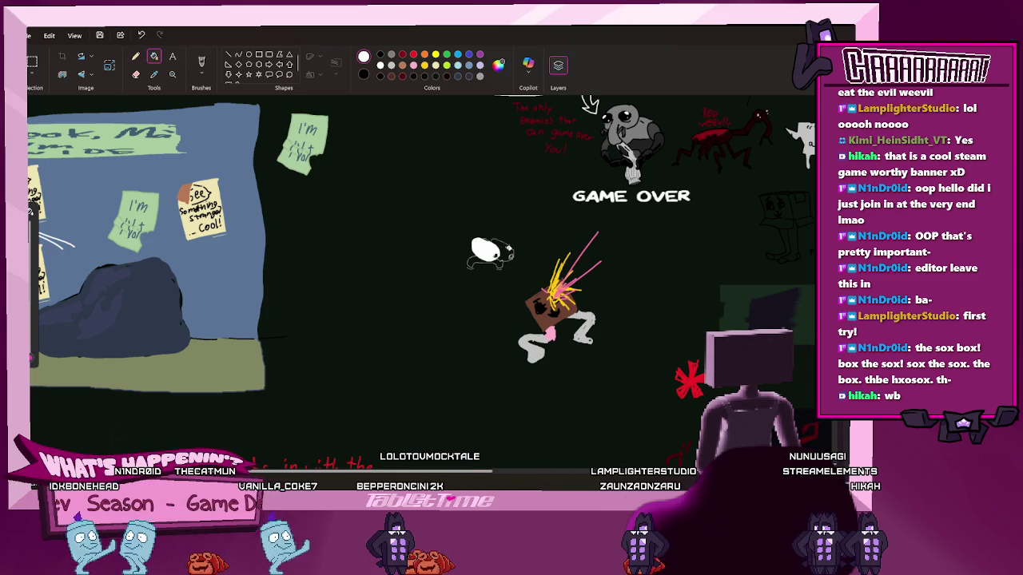
left_click(509, 243)
key("ctrl+z")
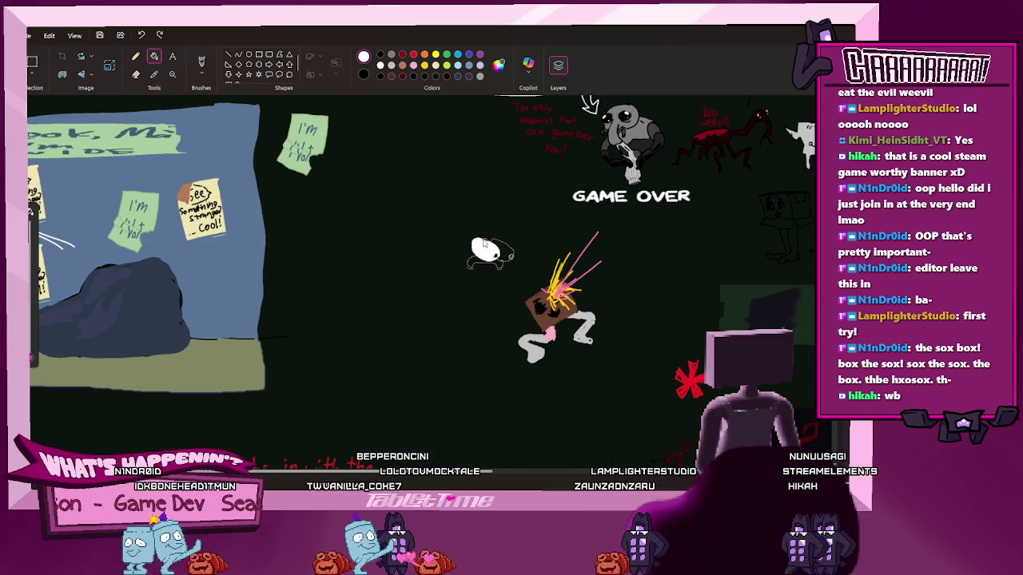
left_click(136, 56)
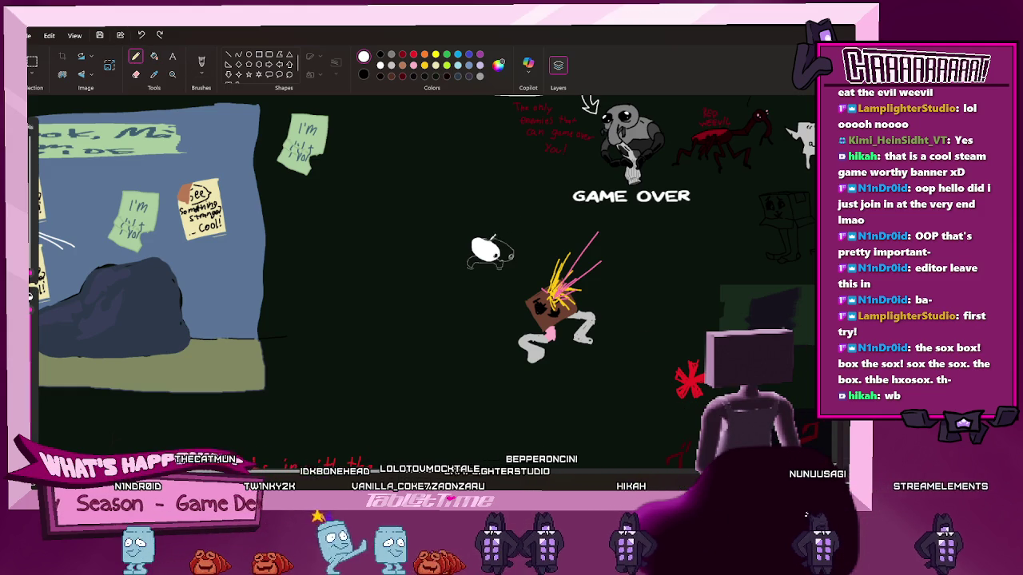
left_click_drag(480, 246, 502, 254)
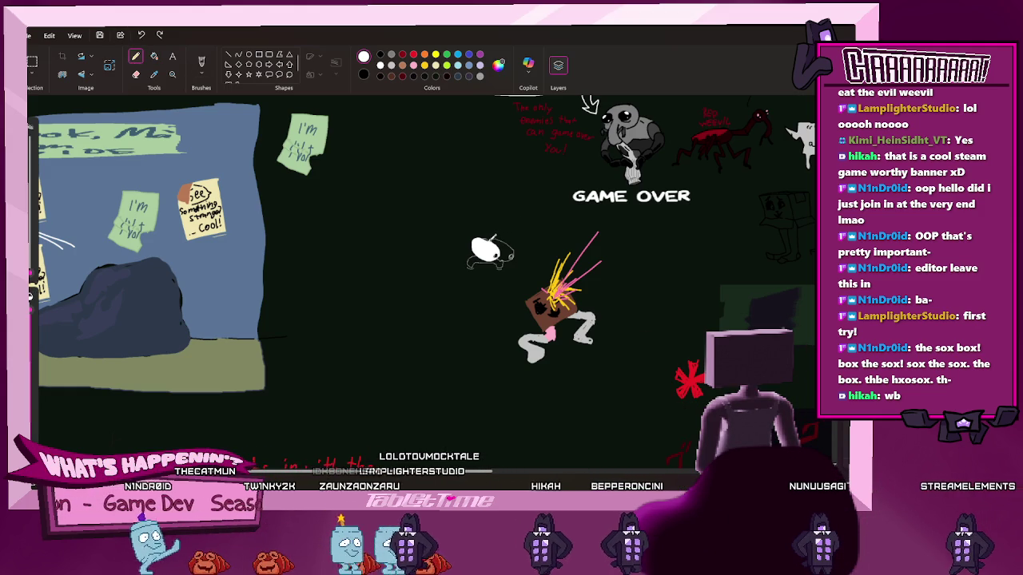
left_click(154, 56)
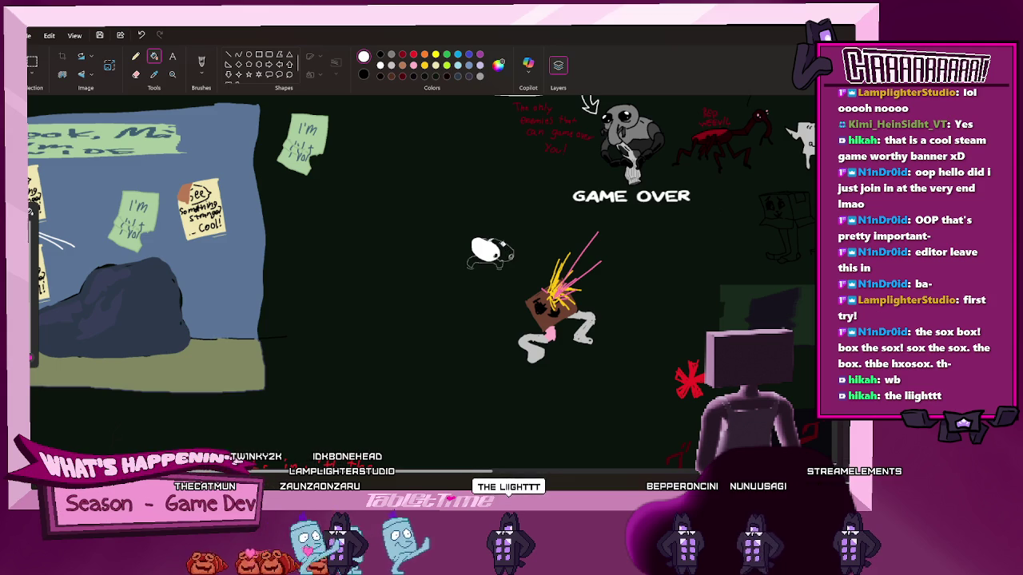
scroll(559, 271, "up", 1)
scroll(591, 279, "up", 1)
scroll(624, 287, "up", 1)
Finish the creature by filling its right lobe white
scroll(650, 293, "up", 1)
left_click(136, 56)
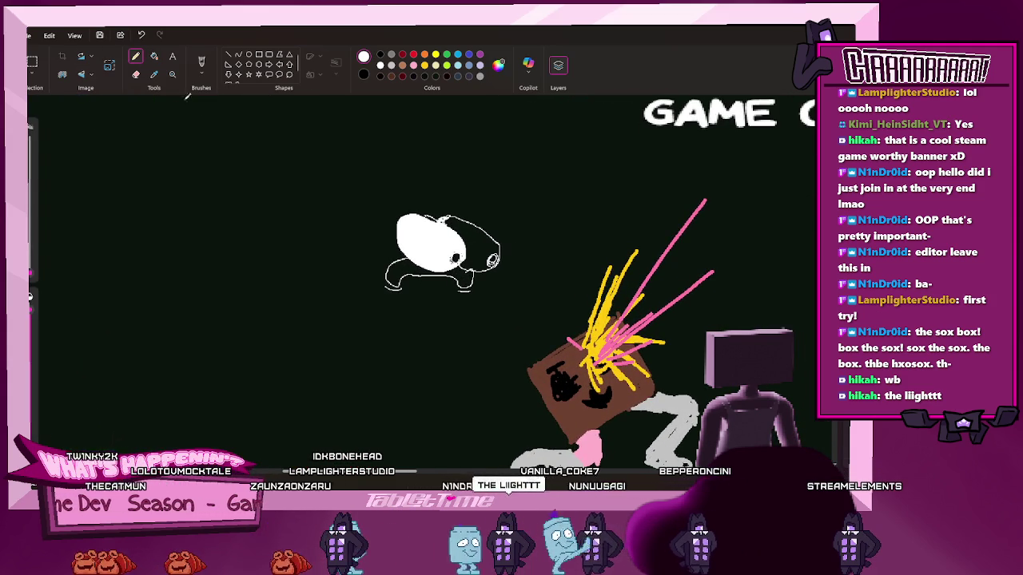
left_click_drag(485, 227, 491, 220)
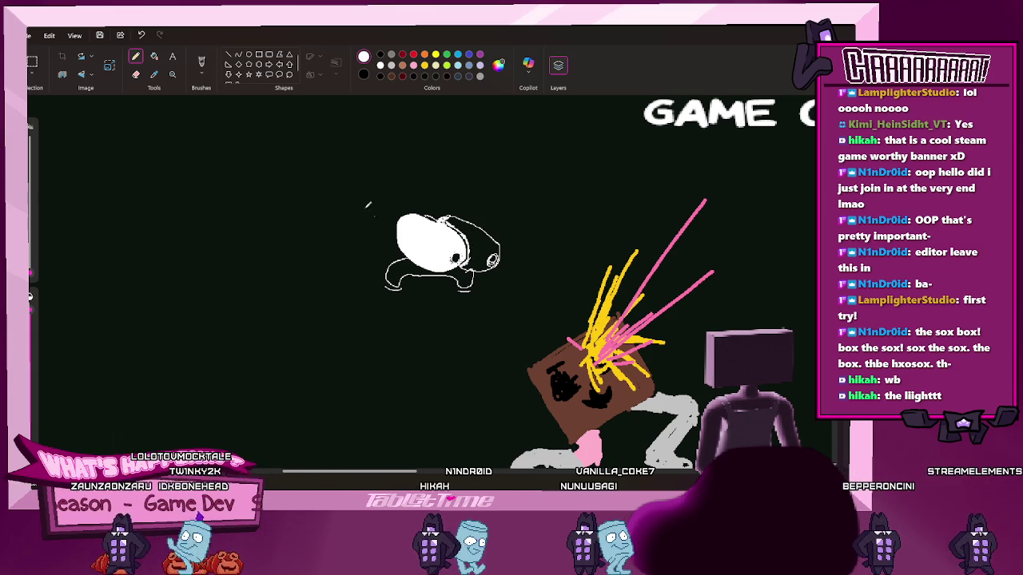
left_click(154, 56)
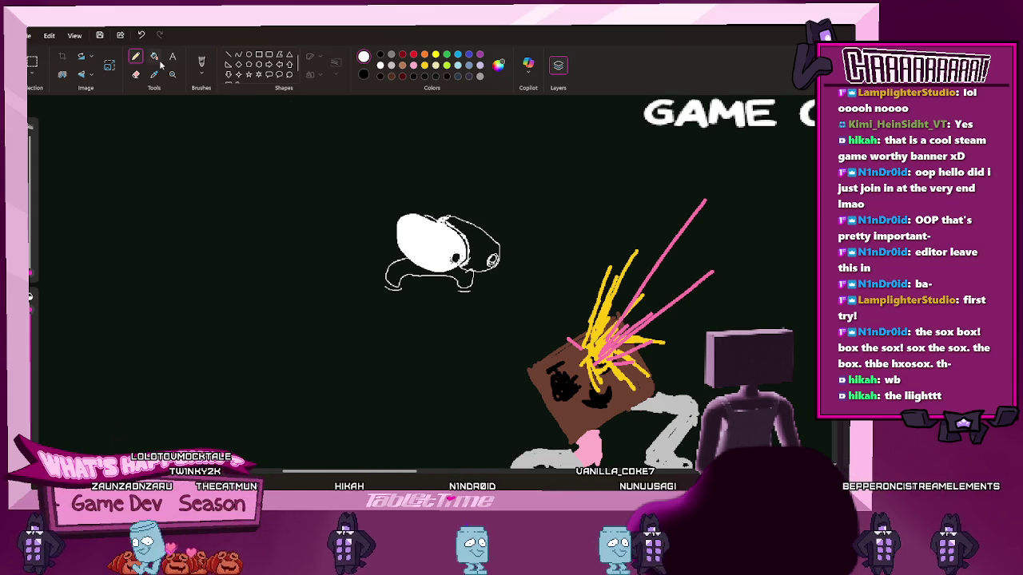
left_click(477, 250)
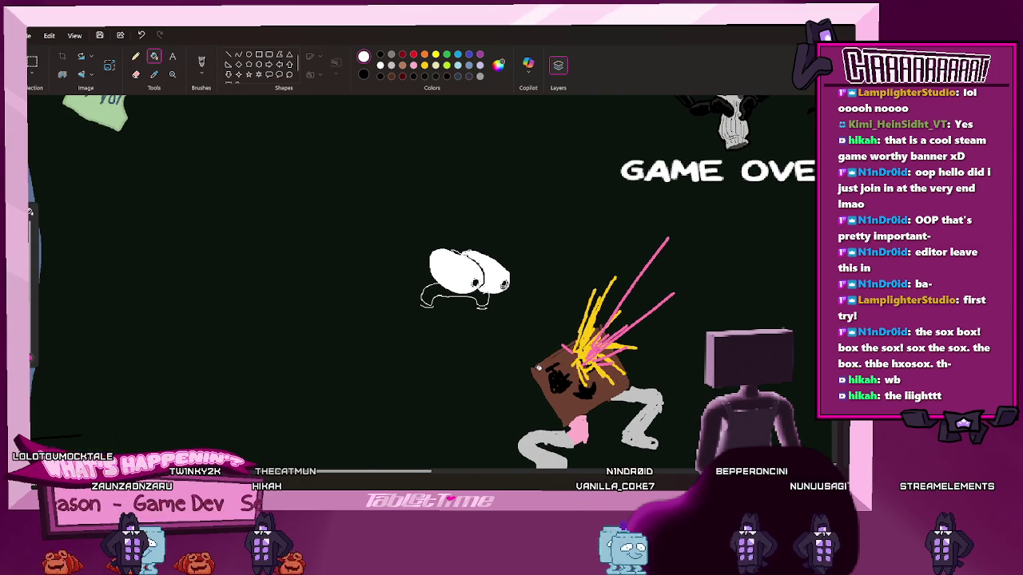
Draw a thought cloud with trailing bubbles above the creature, filled light grey
left_click(413, 64)
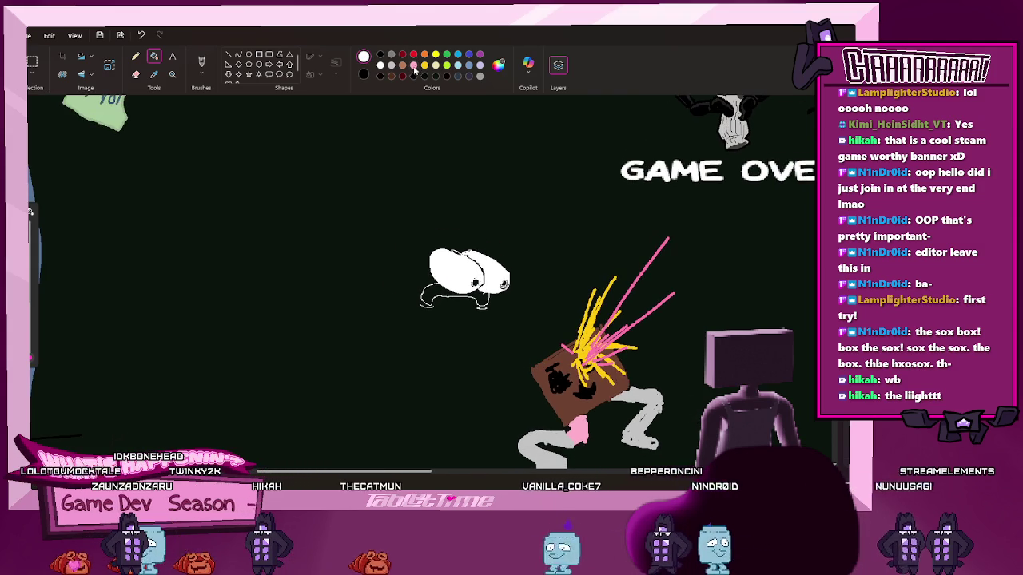
left_click(136, 57)
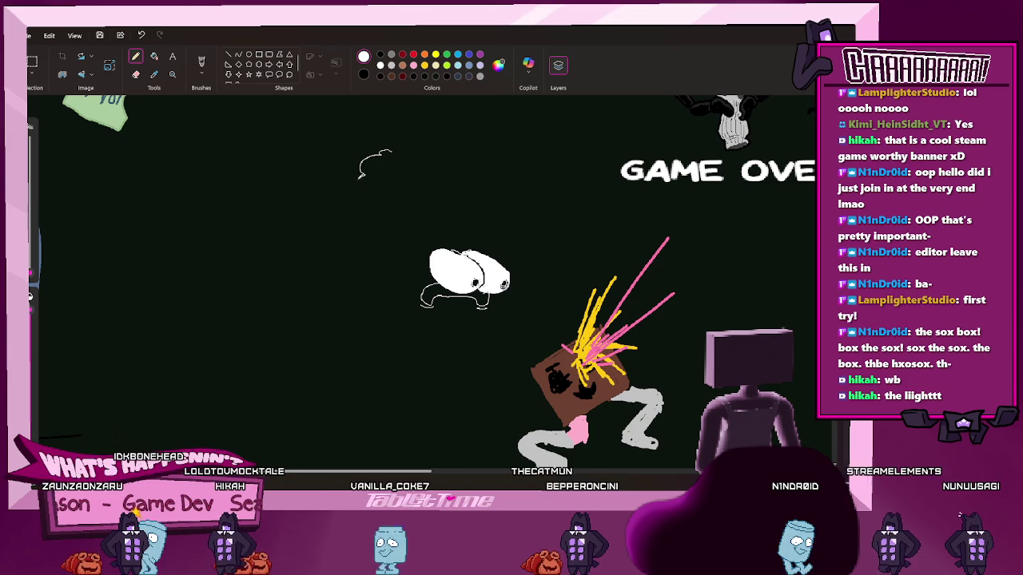
left_click_drag(363, 172, 409, 214)
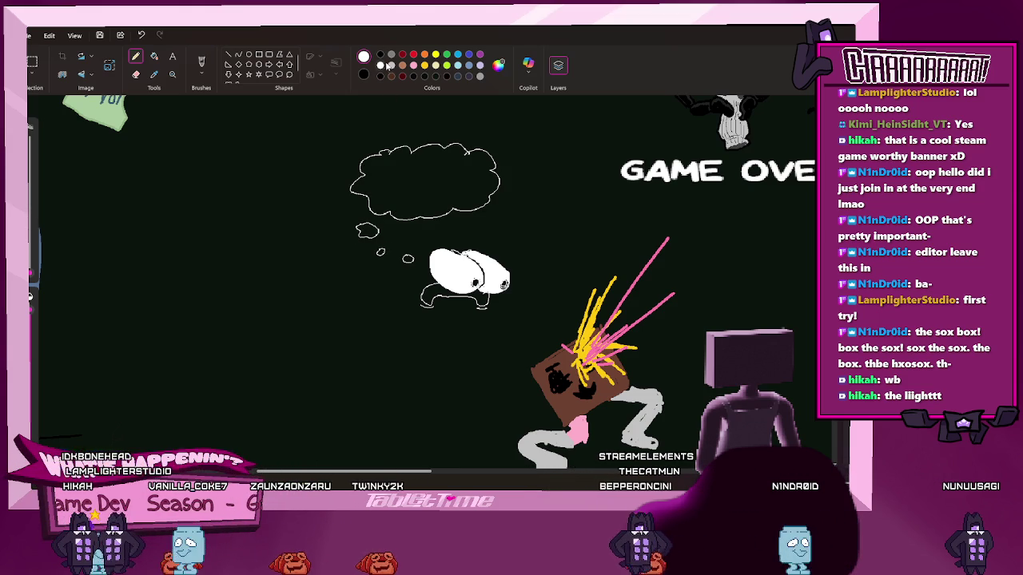
left_click(429, 179)
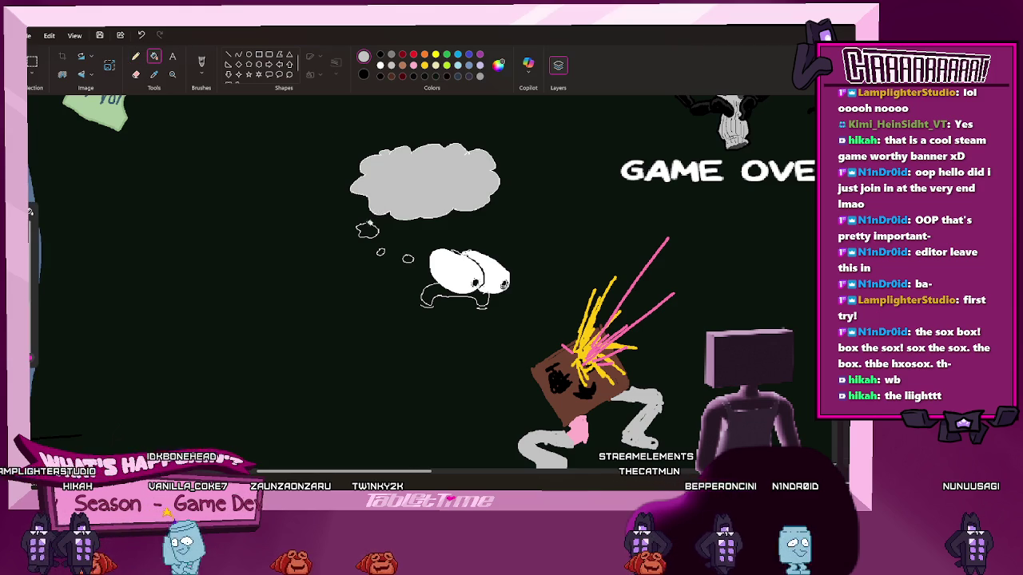
left_click(408, 258)
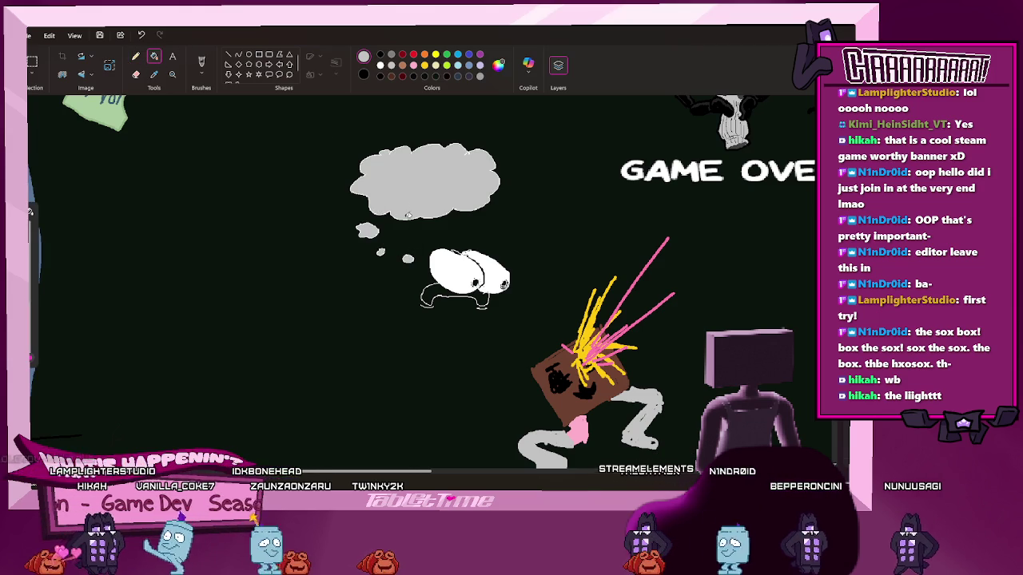
left_click(414, 66)
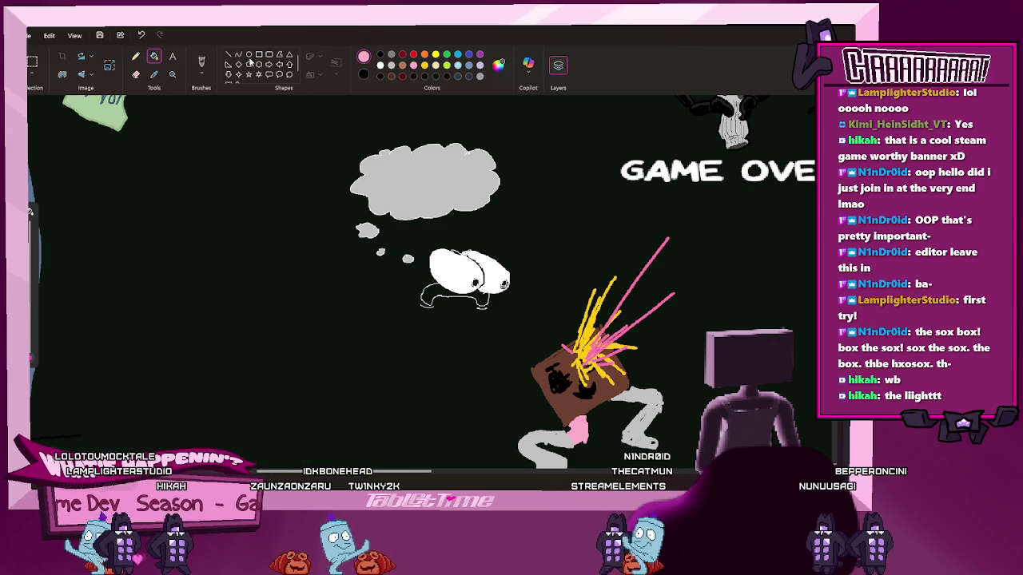
left_click(381, 64)
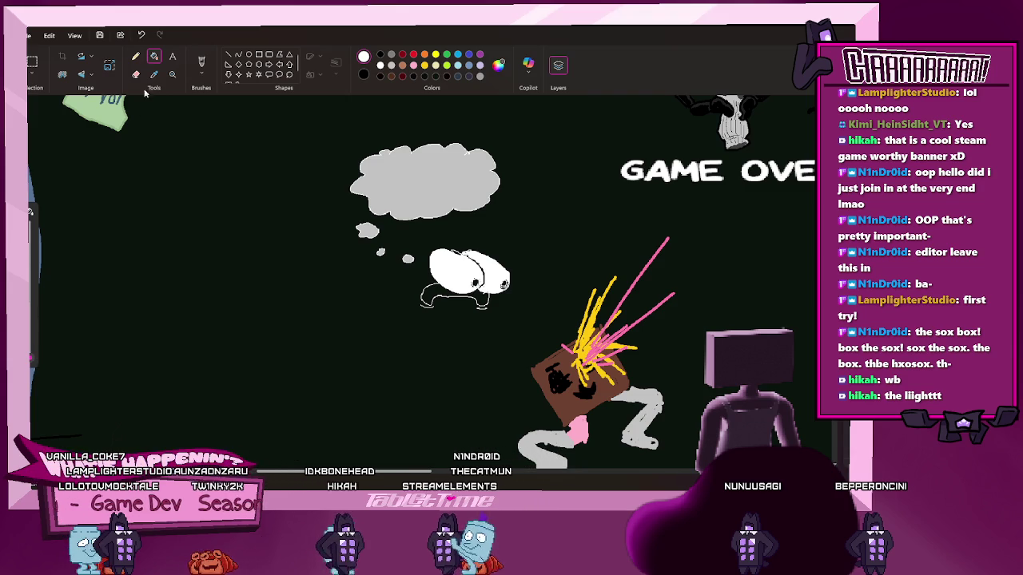
Sketch a white shape inside the thought bubble with a long white line trailing right
key("p")
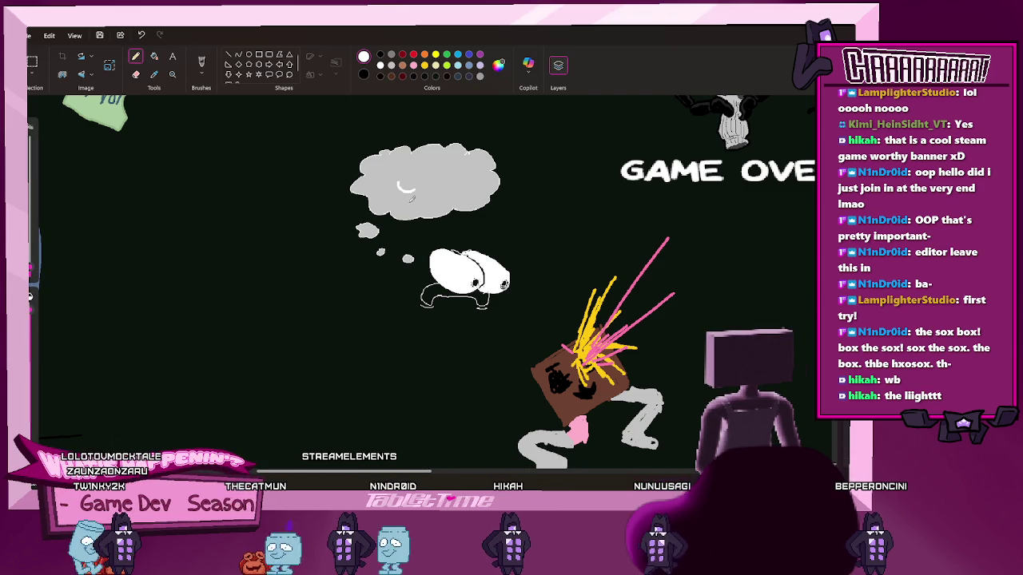
left_click_drag(401, 182, 435, 206)
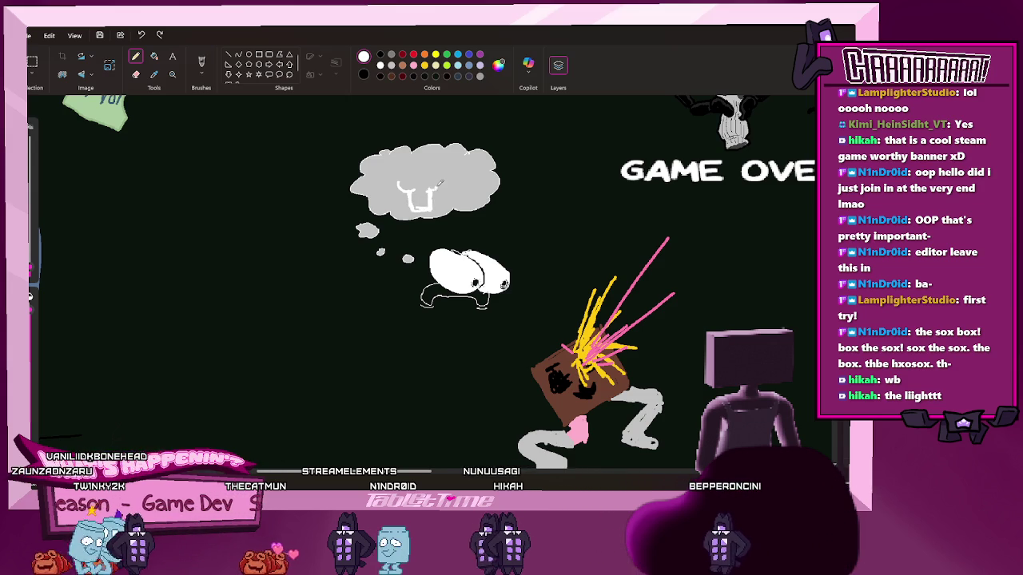
left_click_drag(450, 170, 468, 165)
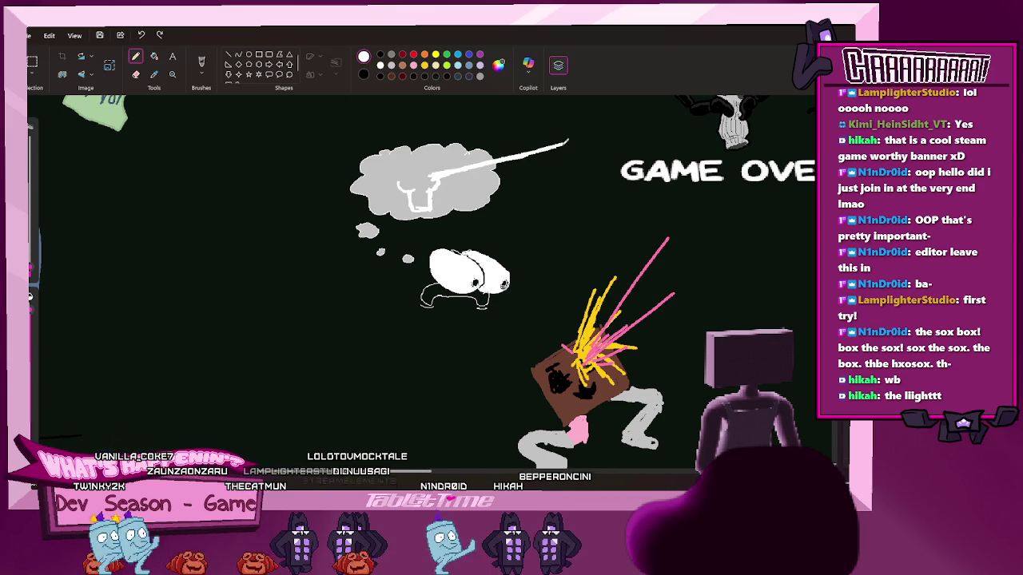
left_click_drag(561, 146, 606, 133)
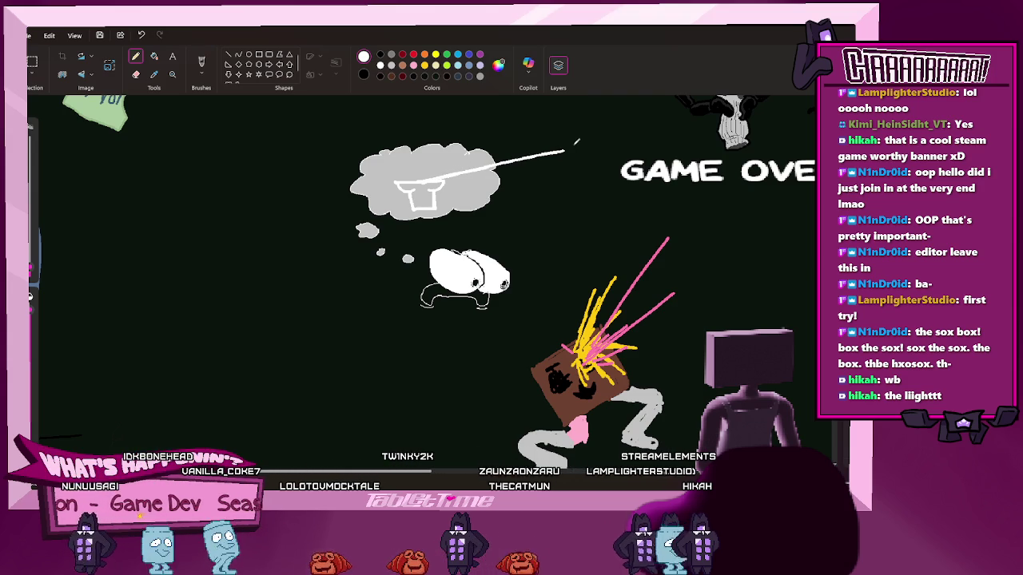
key("ctrl+z")
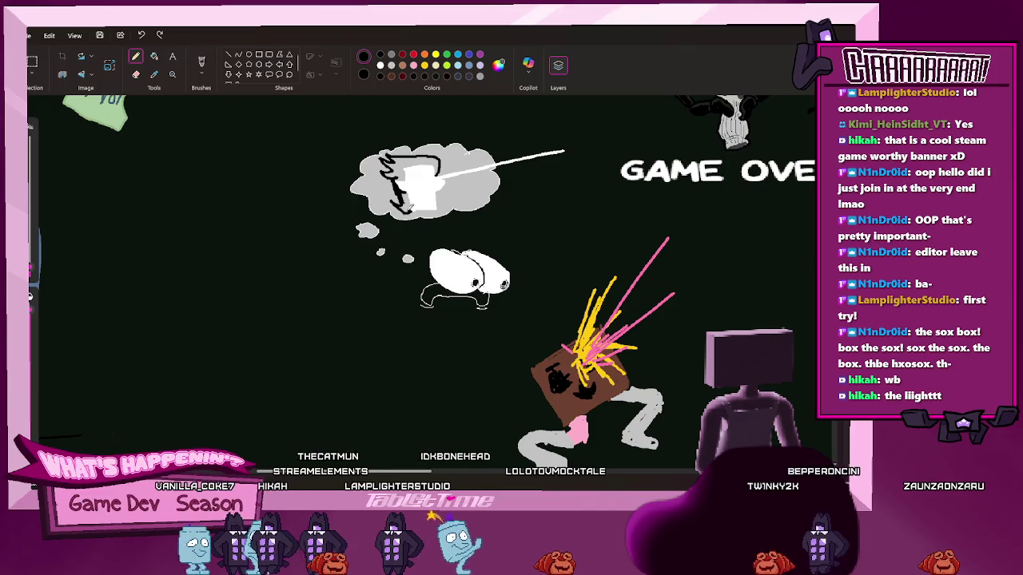
key("f")
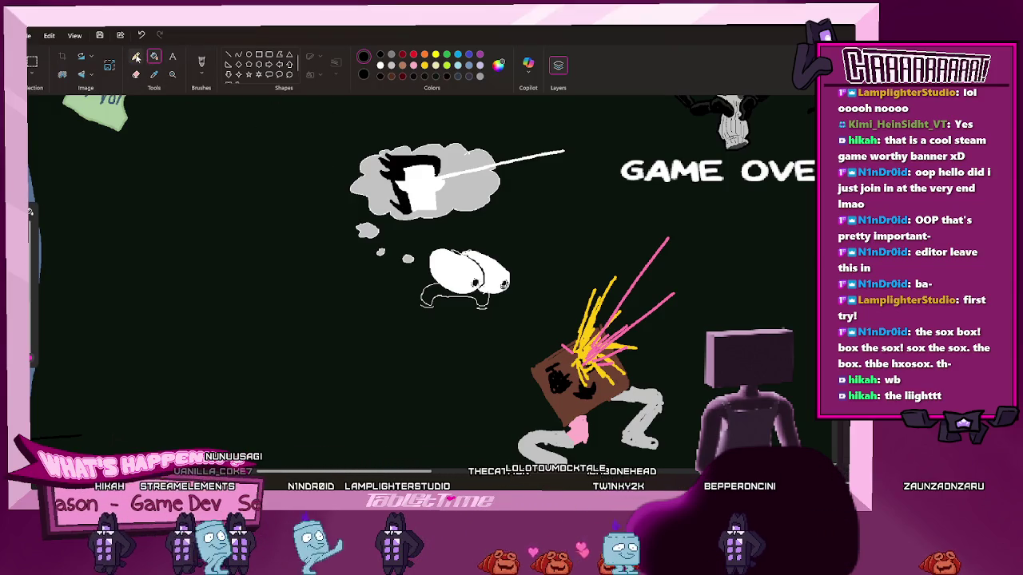
Draw a grinning face with detail strokes and a yellow eye mark on the bubble figure
left_click(135, 56)
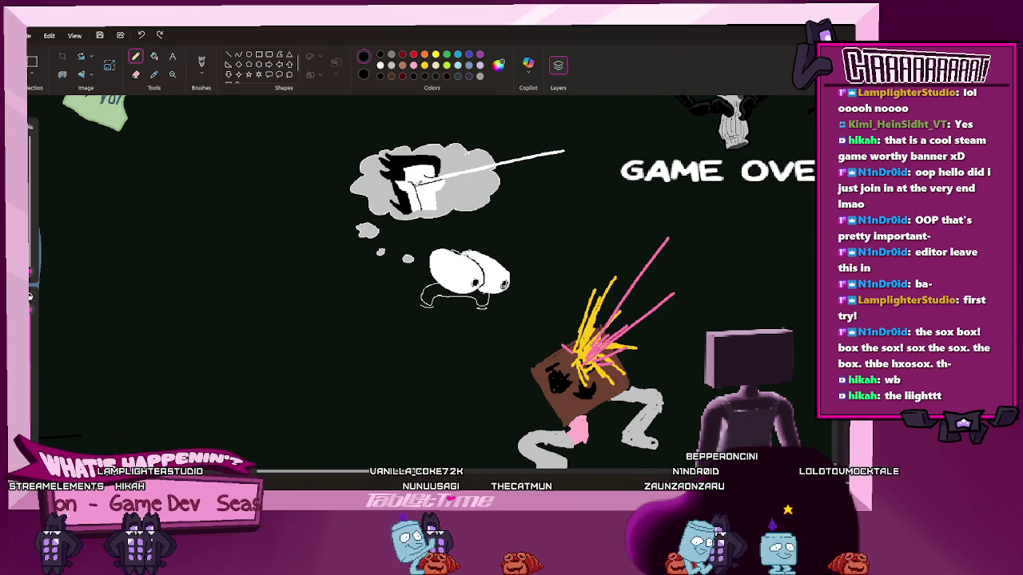
left_click_drag(412, 177, 435, 206)
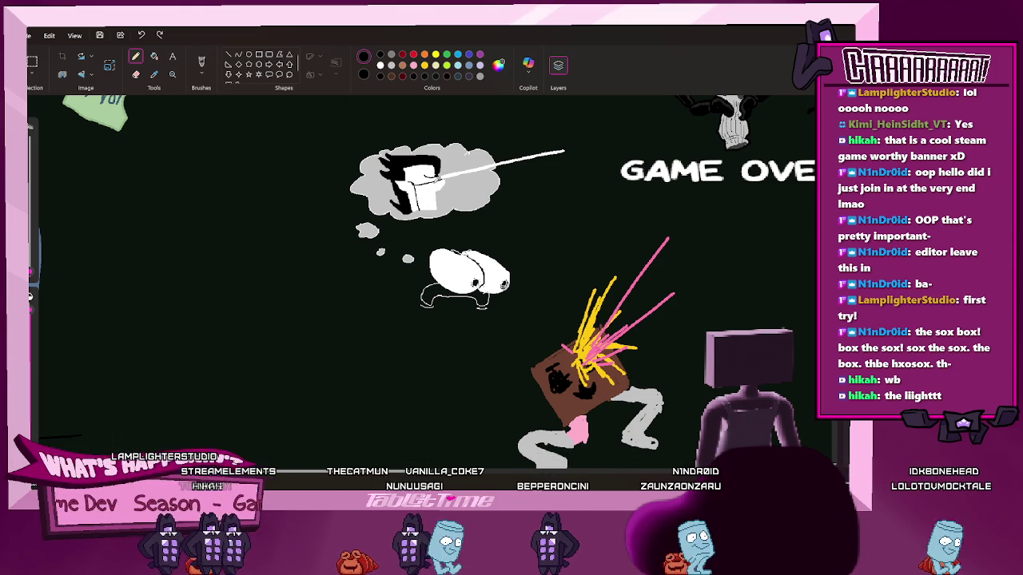
left_click_drag(414, 201, 439, 196)
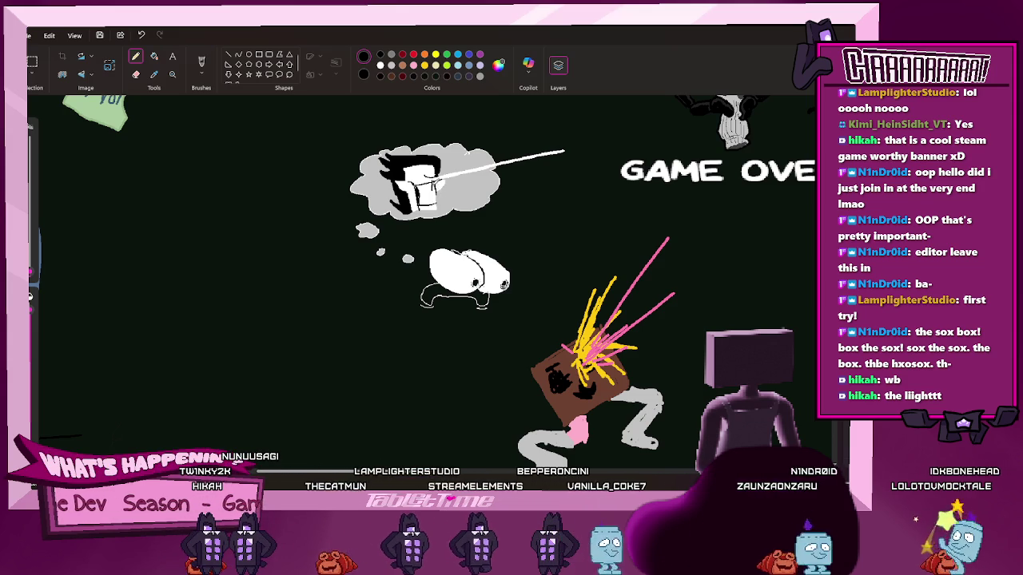
left_click_drag(436, 183, 431, 192)
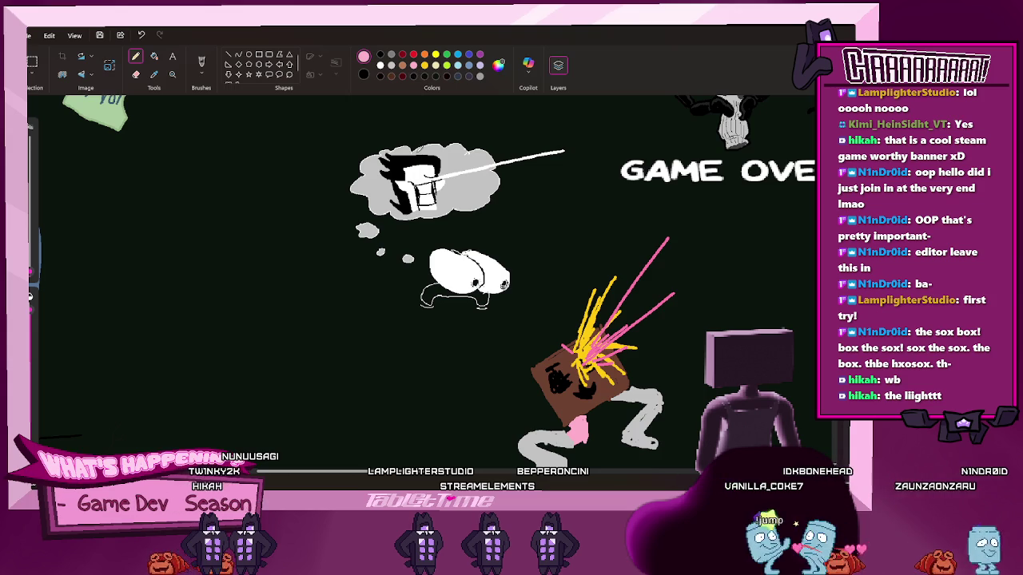
key("ctrl+z")
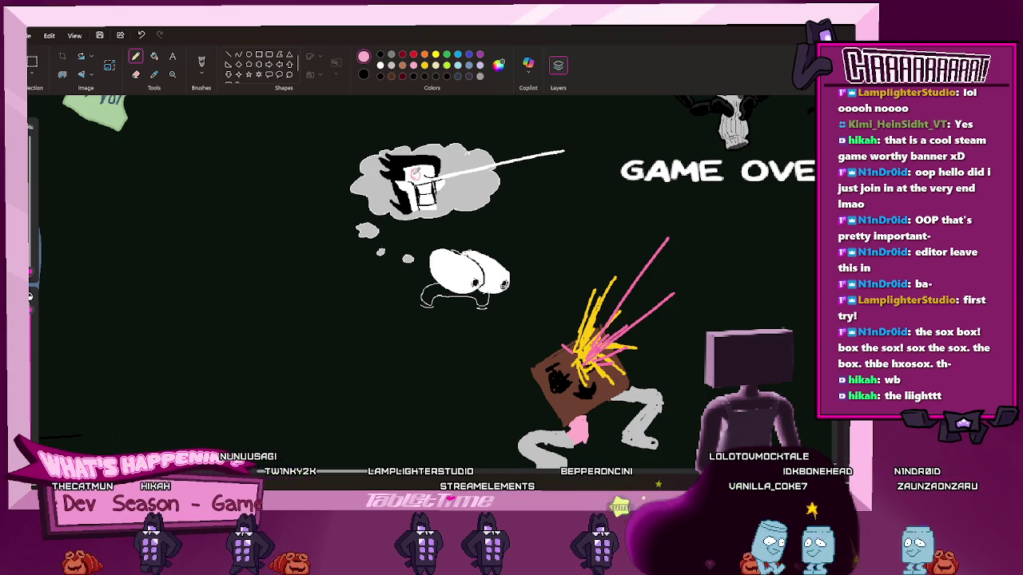
key("ctrl+y")
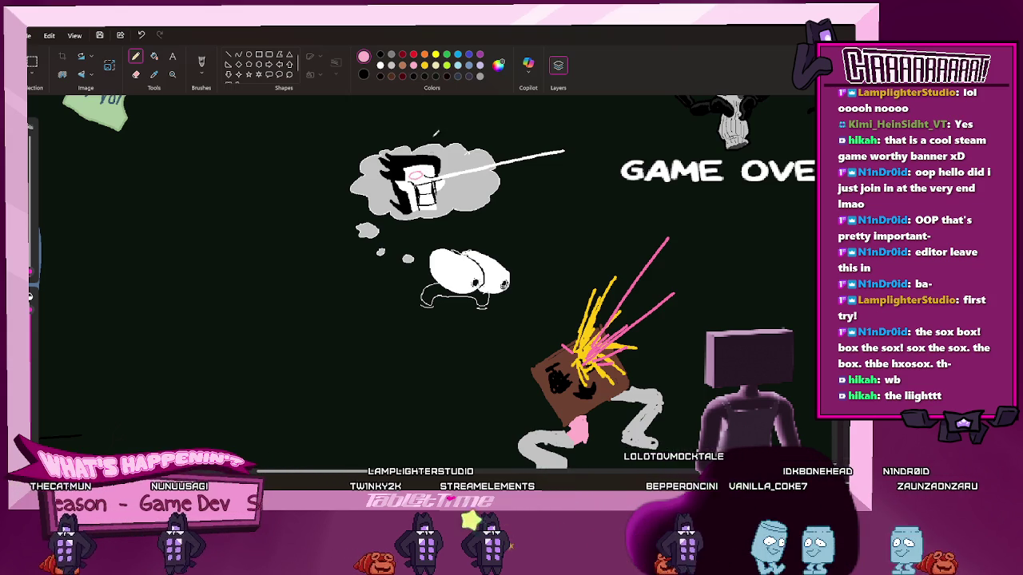
left_click(435, 54)
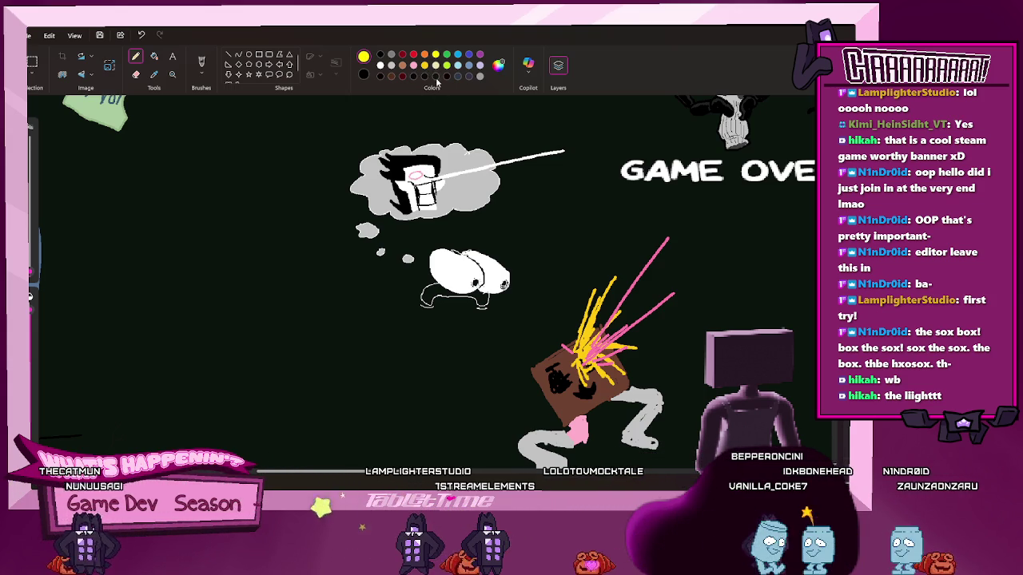
left_click_drag(428, 172, 431, 173)
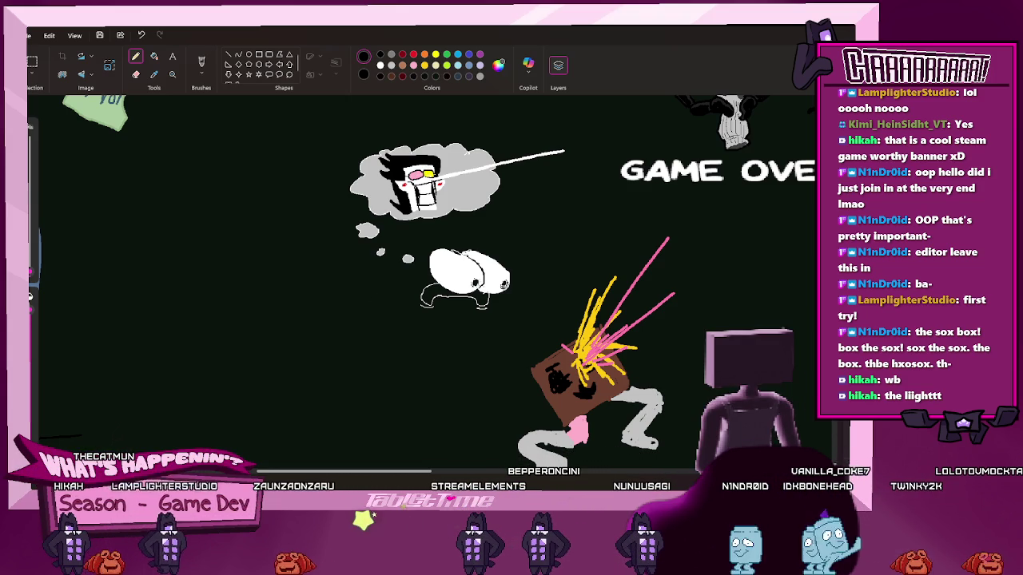
Draw a short dark-red line lower left of the dreaming creature while zoomed out
scroll(392, 292, "down", 1)
scroll(392, 292, "down", 1)
scroll(392, 292, "down", 1)
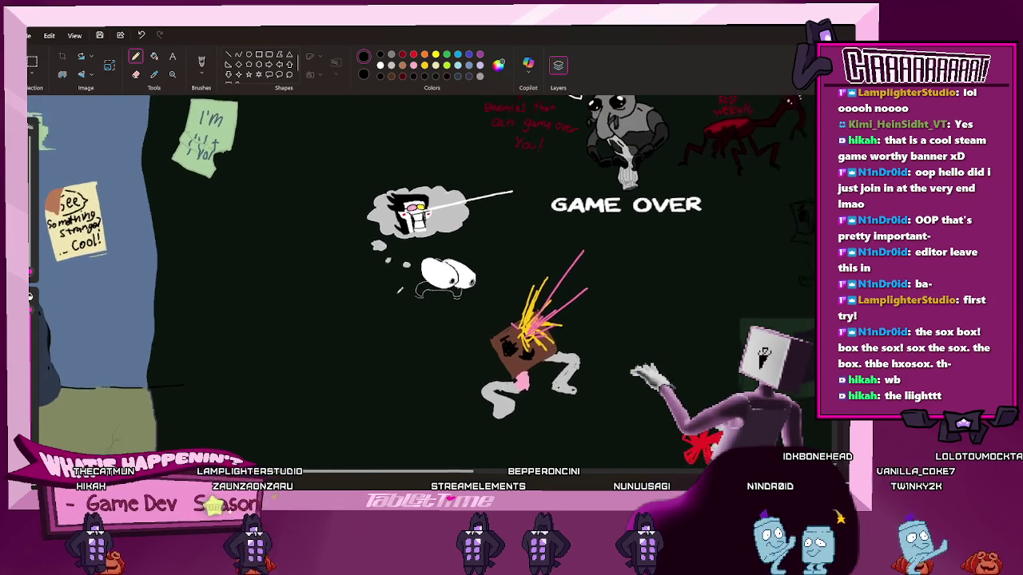
scroll(392, 292, "down", 1)
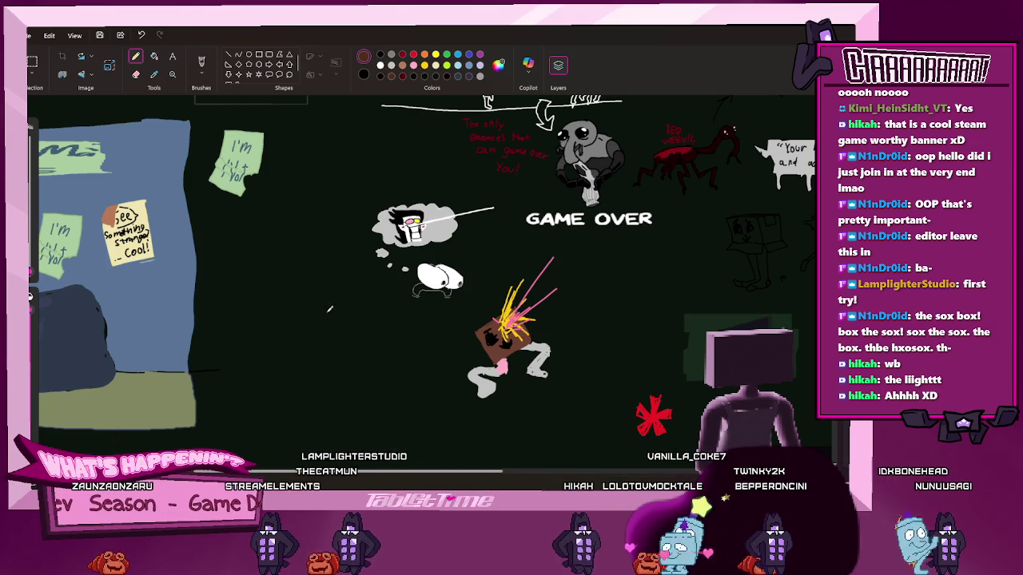
left_click_drag(331, 314, 330, 336)
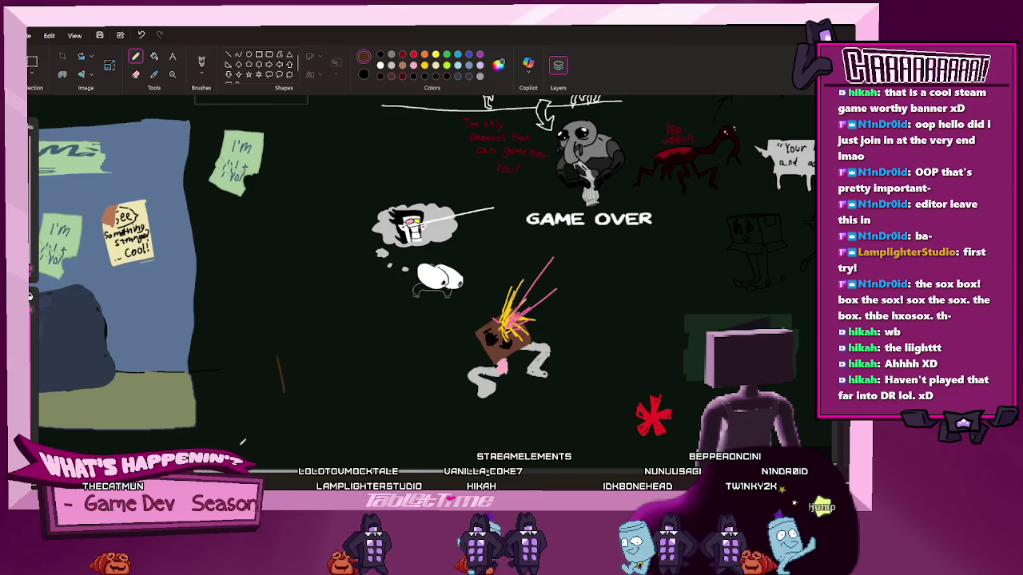
scroll(244, 439, "up", 2)
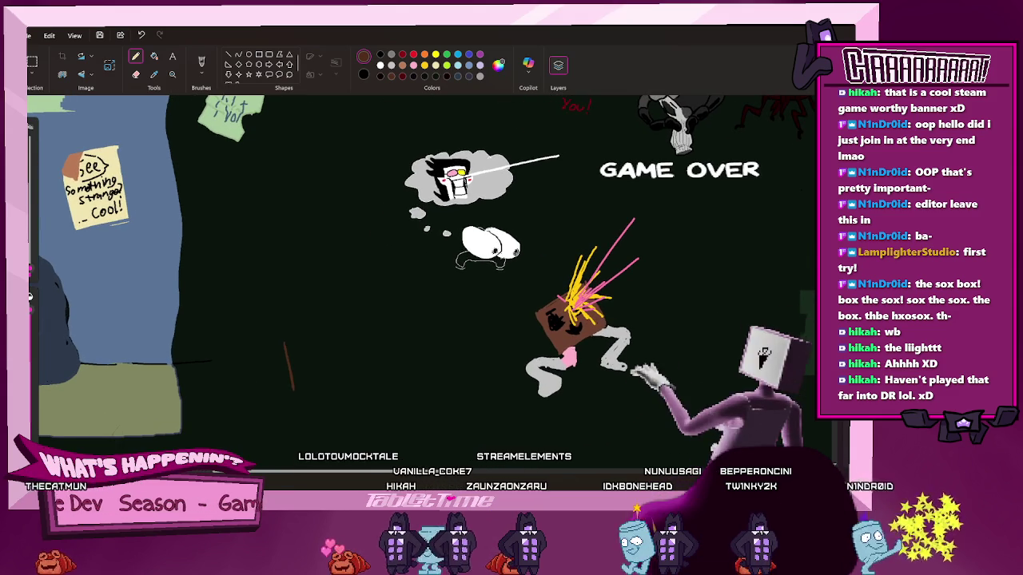
scroll(250, 448, "up", 1)
scroll(250, 448, "up", 2)
scroll(397, 186, "up", 1)
left_click_drag(362, 184, 513, 339)
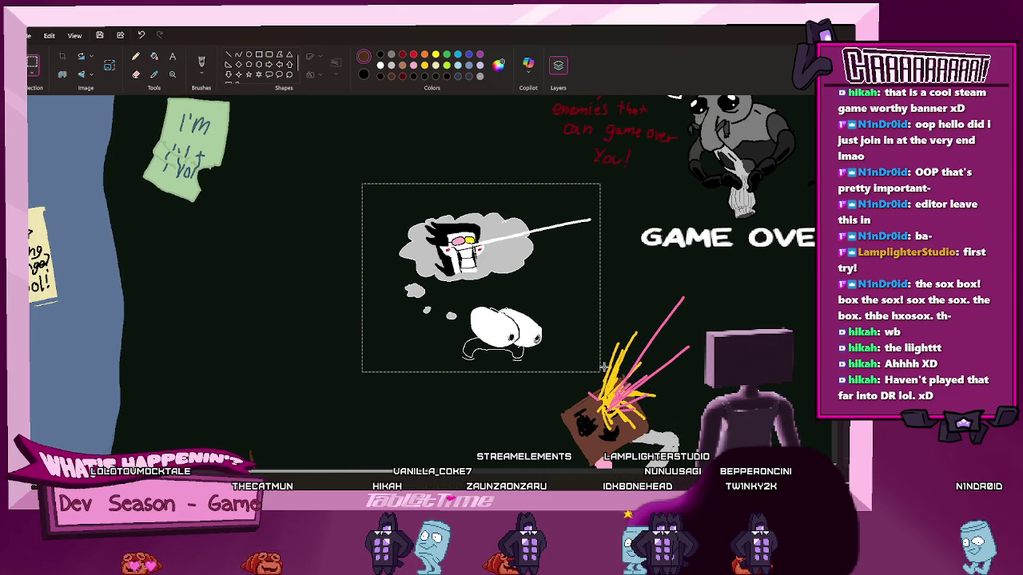
mouse_move(601, 372)
left_mouse_down()
mouse_move(414, 251)
mouse_move(365, 187)
left_mouse_up()
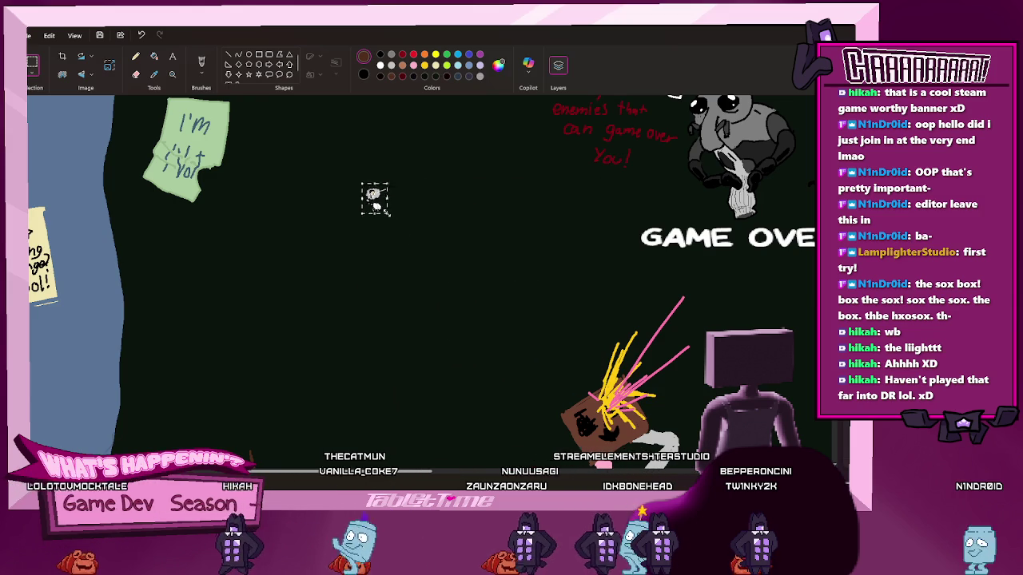
left_click(314, 165)
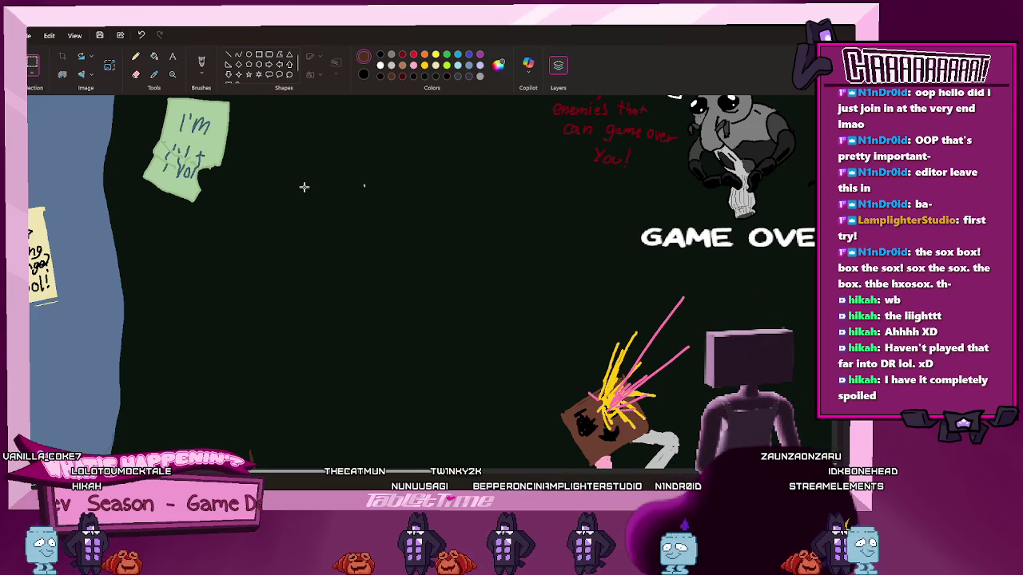
key("ctrl+z")
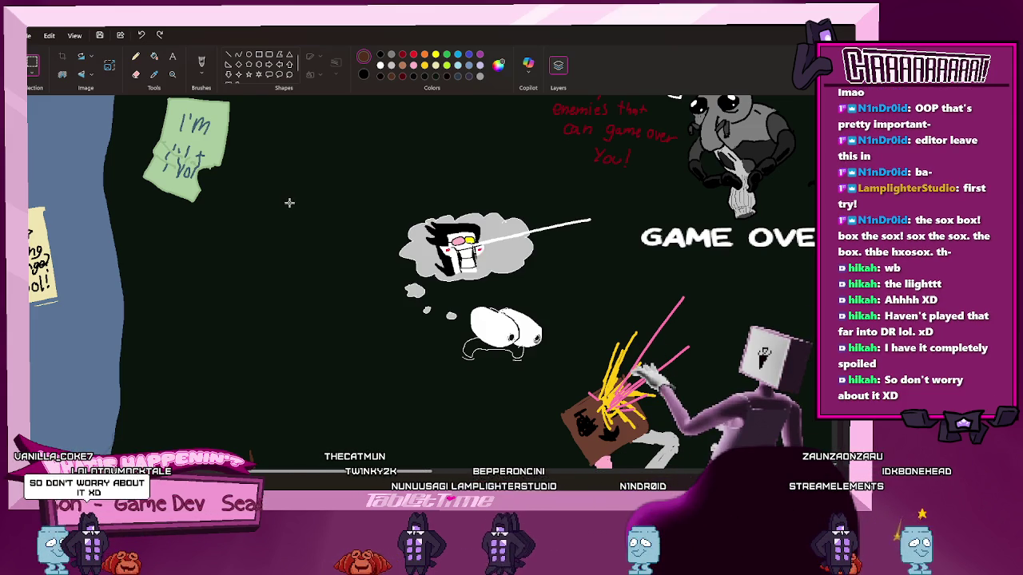
scroll(354, 238, "down", 3)
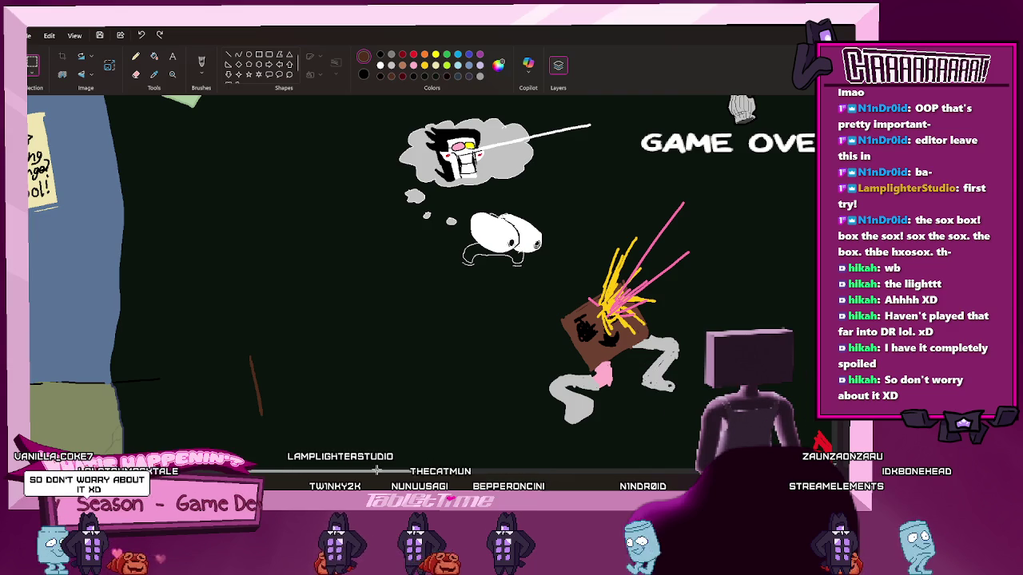
scroll(422, 272, "left", 1)
scroll(422, 272, "left", 2)
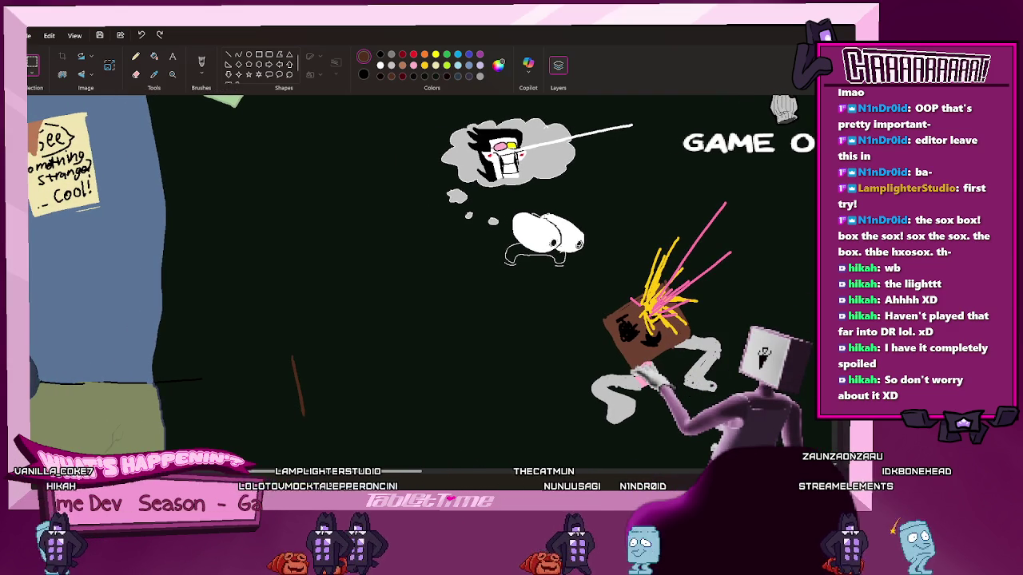
scroll(319, 272, "left", 1)
left_click(136, 56)
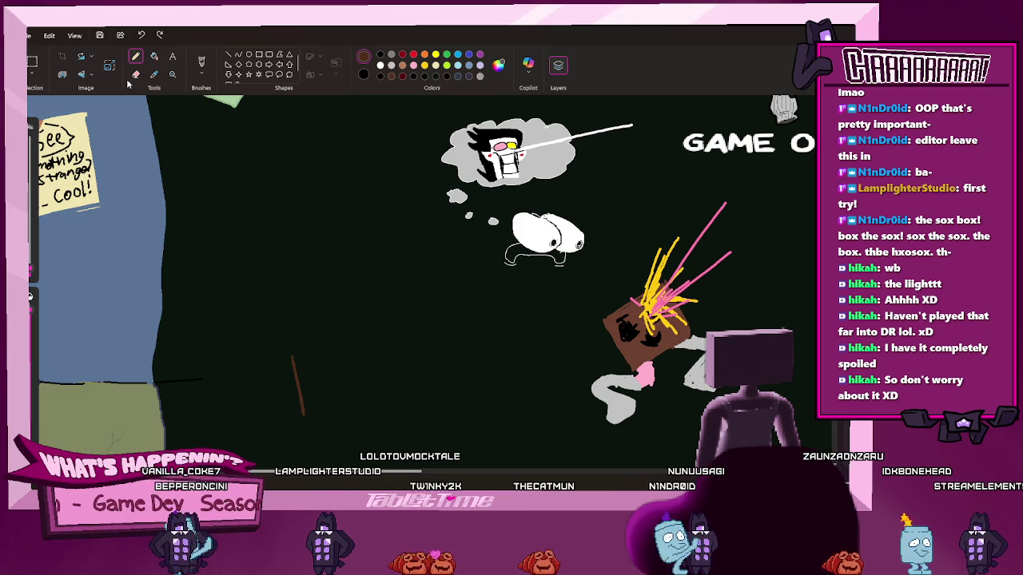
mouse_move(293, 357)
left_mouse_down()
mouse_move(352, 349)
mouse_move(341, 407)
mouse_move(330, 406)
left_mouse_up()
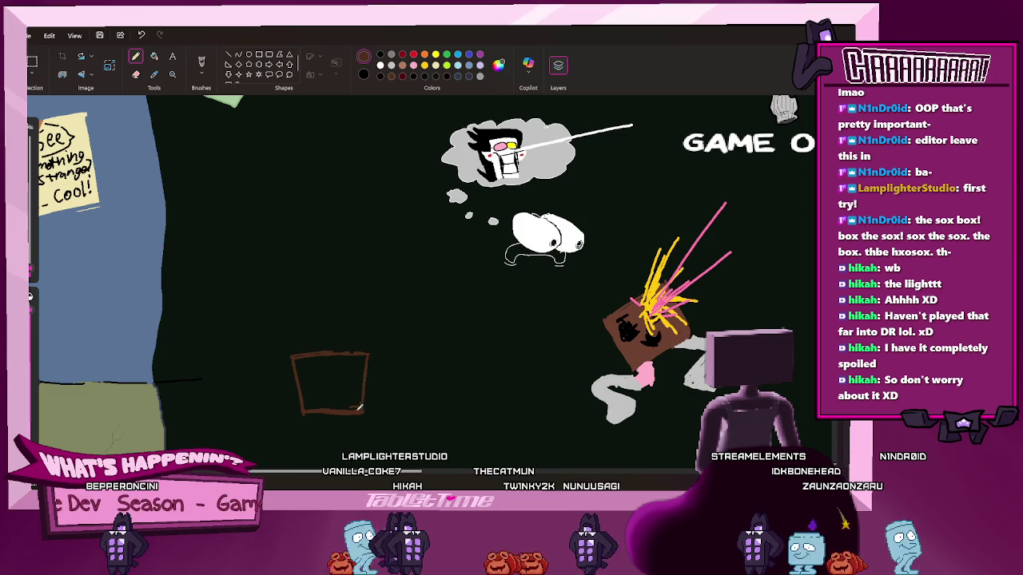
Fill the left box solid brown and draw a grey-white sock on its front
left_click_drag(359, 404, 351, 400)
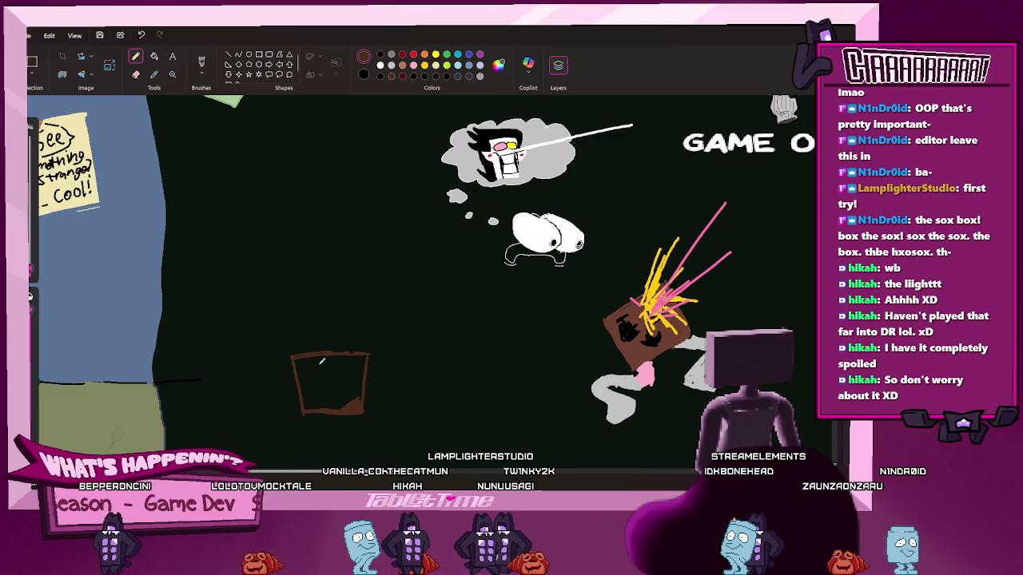
left_click(153, 55)
left_click(324, 364)
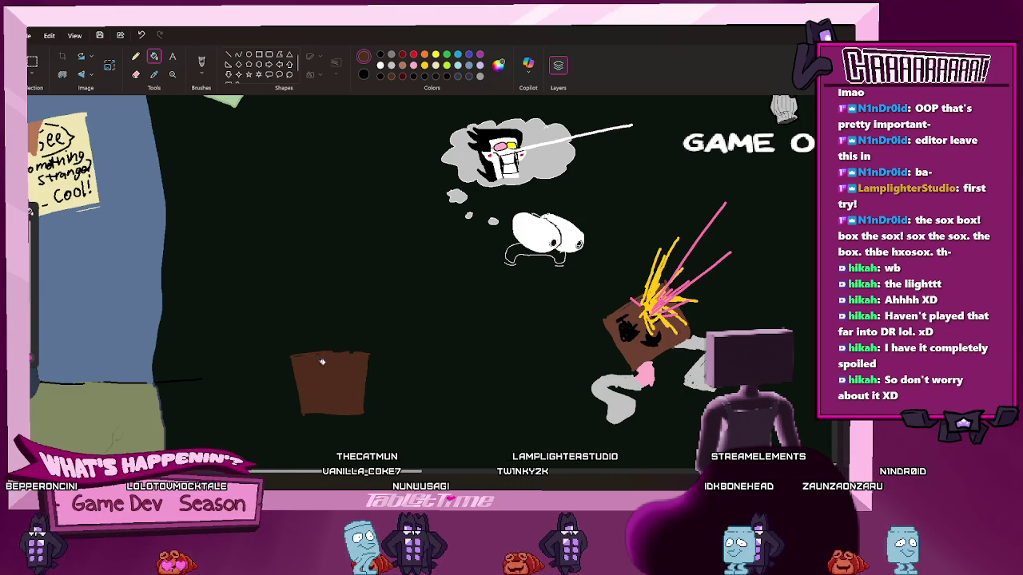
left_click(135, 56)
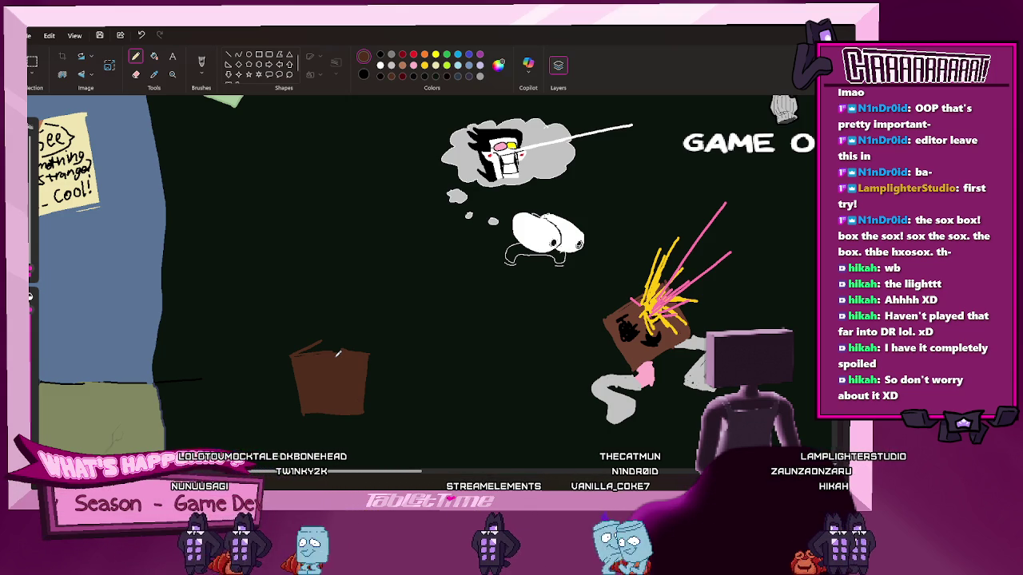
left_click(391, 67)
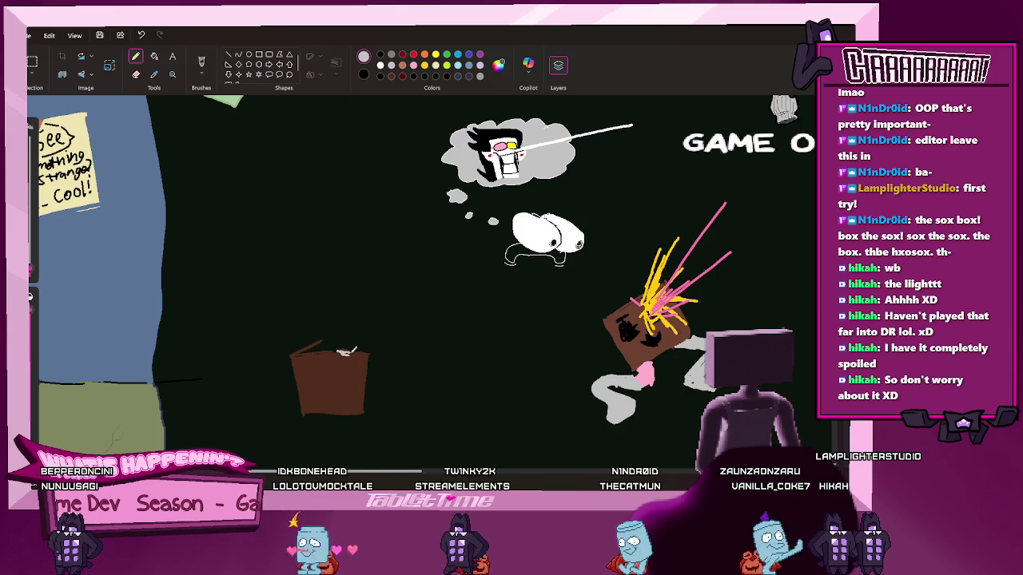
left_click_drag(345, 352, 355, 400)
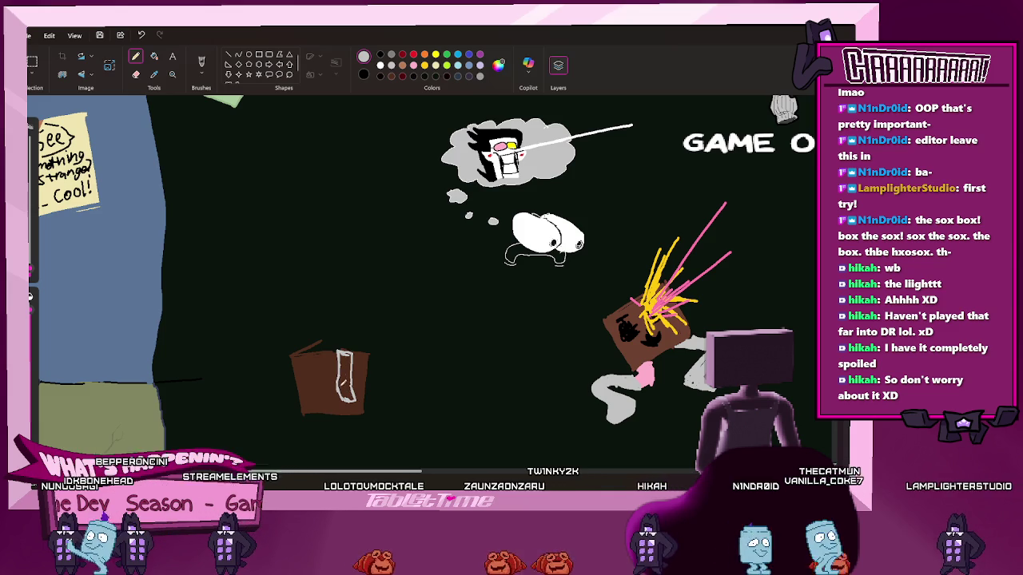
left_click_drag(343, 361, 348, 400)
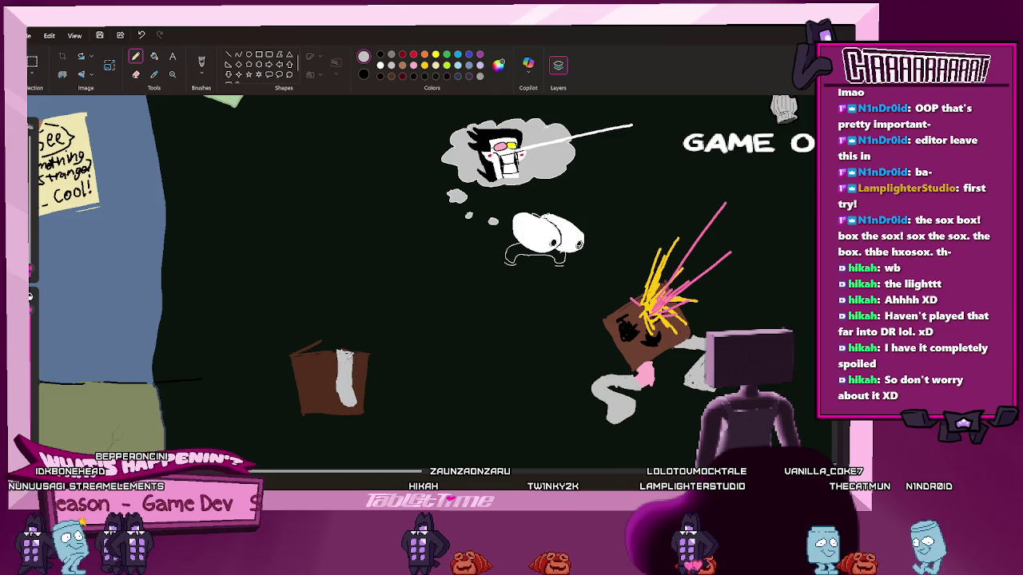
Scribble a dense pink blob with dark red detail above the box's lid
left_click(402, 65)
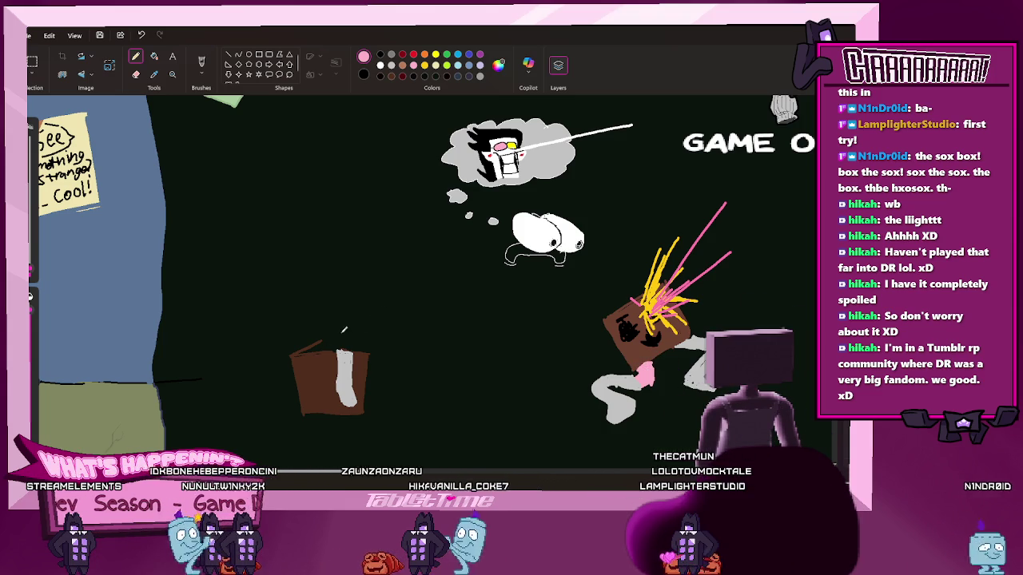
left_click_drag(324, 344, 386, 316)
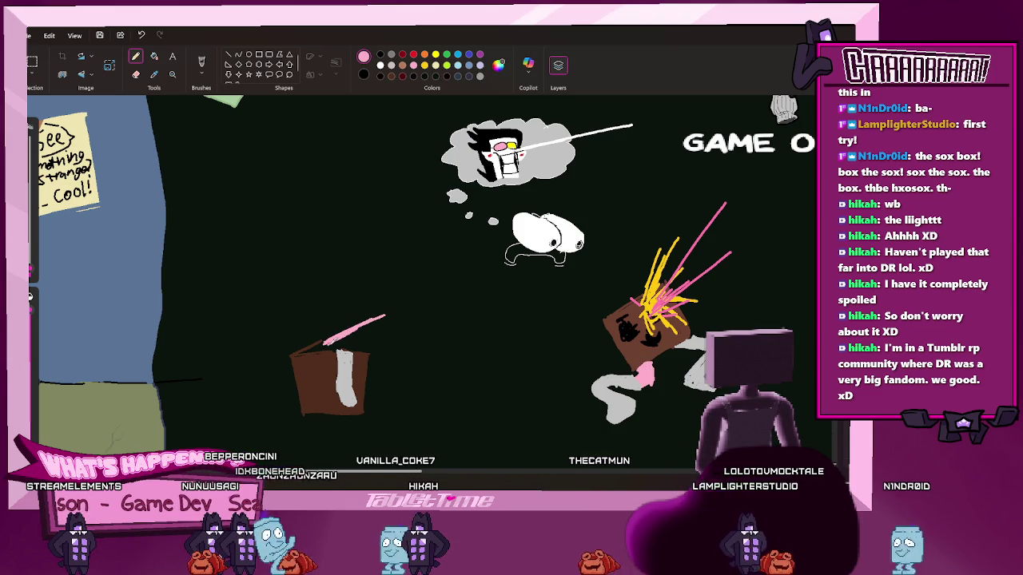
left_click_drag(320, 346, 384, 314)
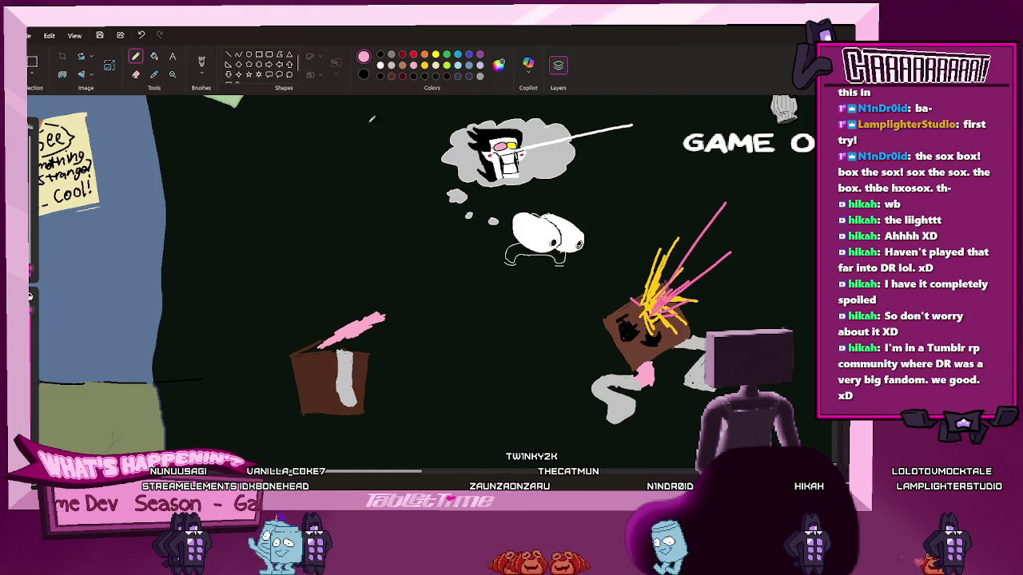
left_click(402, 54)
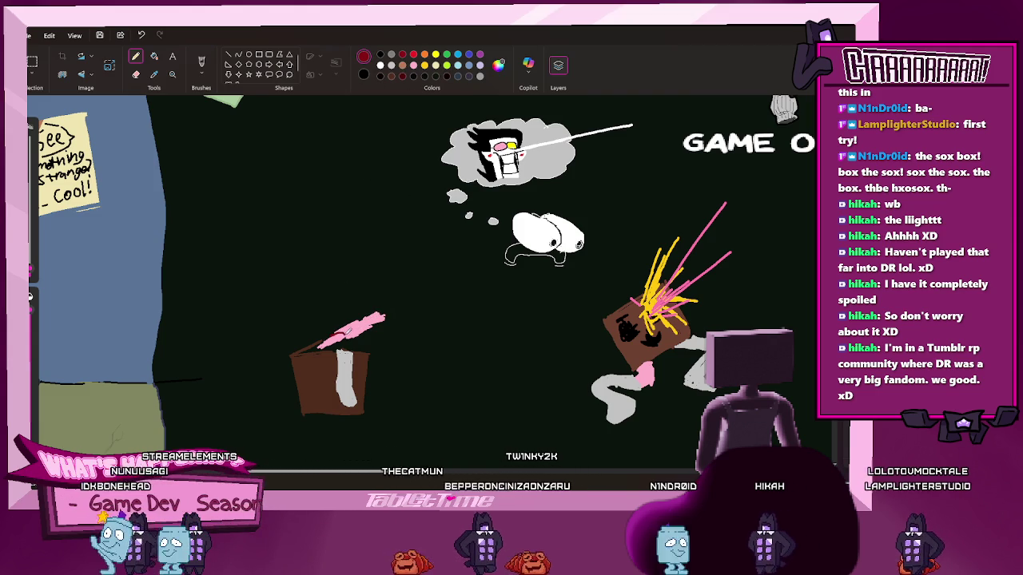
left_click_drag(343, 328, 389, 314)
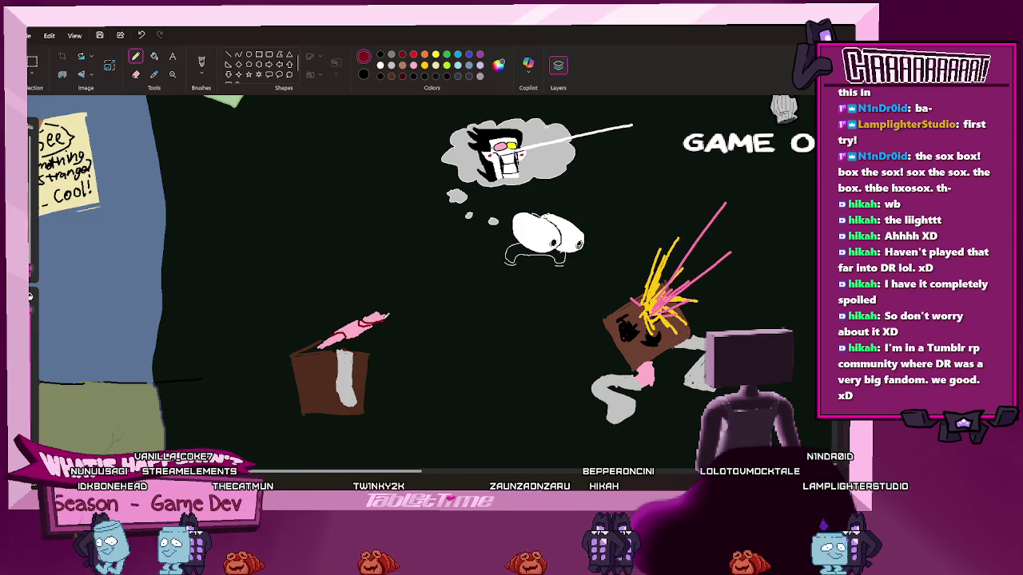
left_click_drag(358, 355, 364, 349)
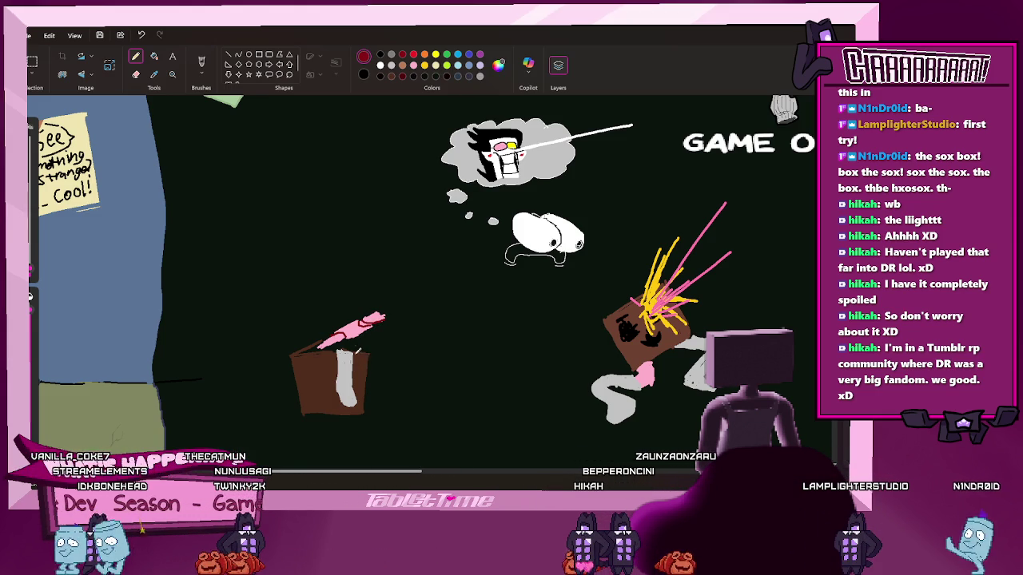
key("ctrl+z")
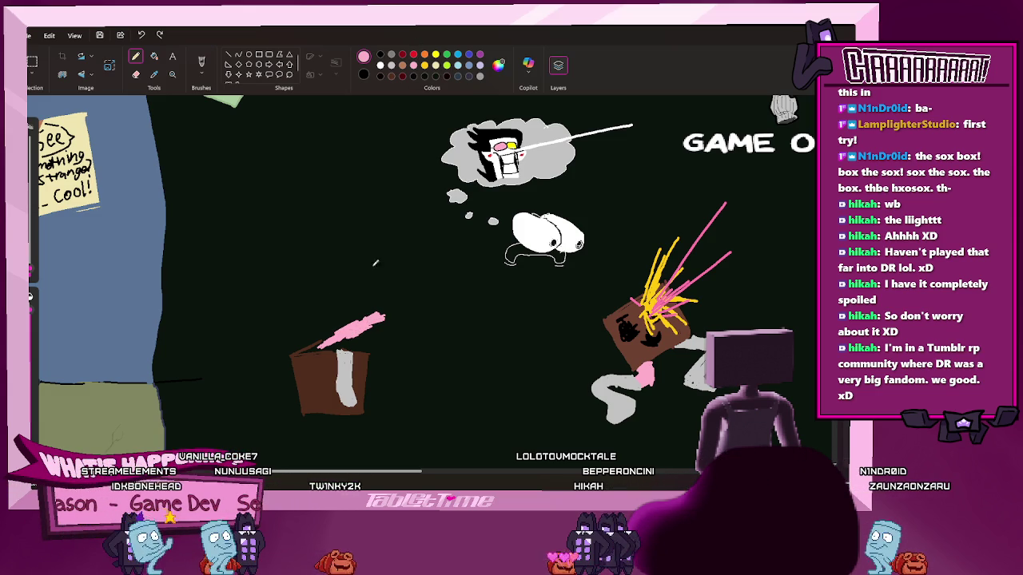
left_click_drag(357, 313, 388, 304)
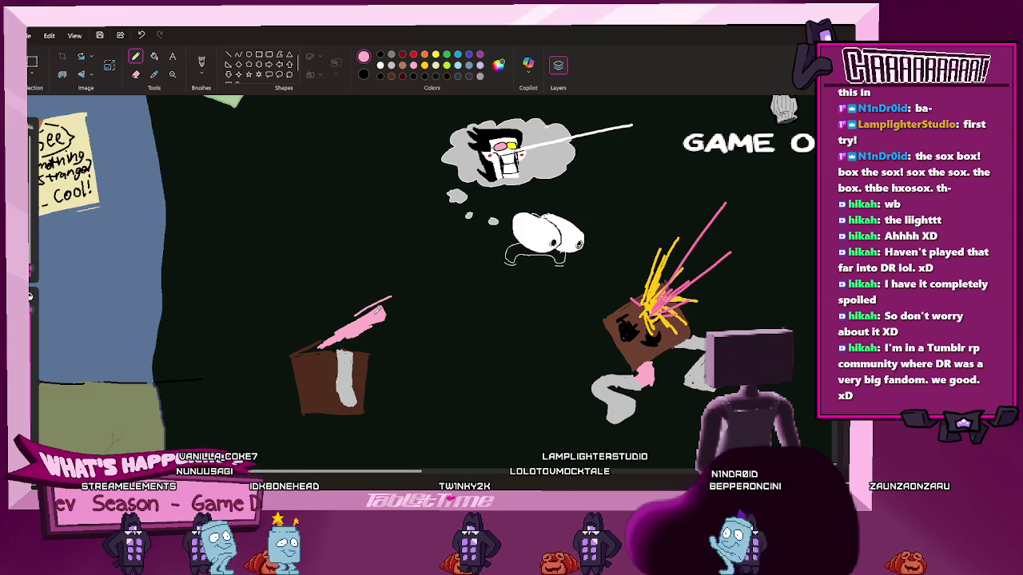
left_click_drag(389, 310, 355, 334)
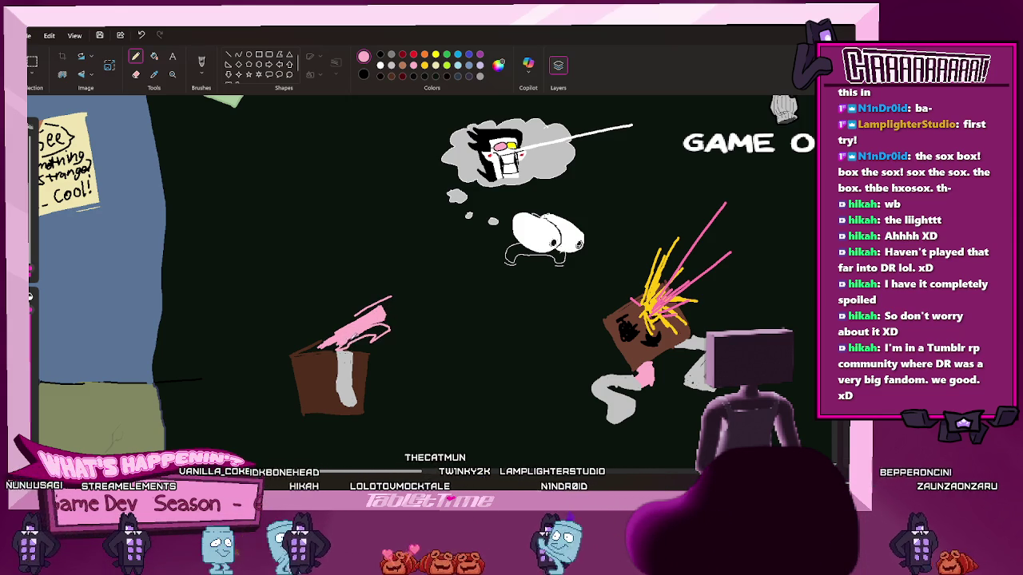
mouse_move(387, 308)
left_mouse_down()
mouse_move(336, 344)
mouse_move(421, 302)
left_mouse_up()
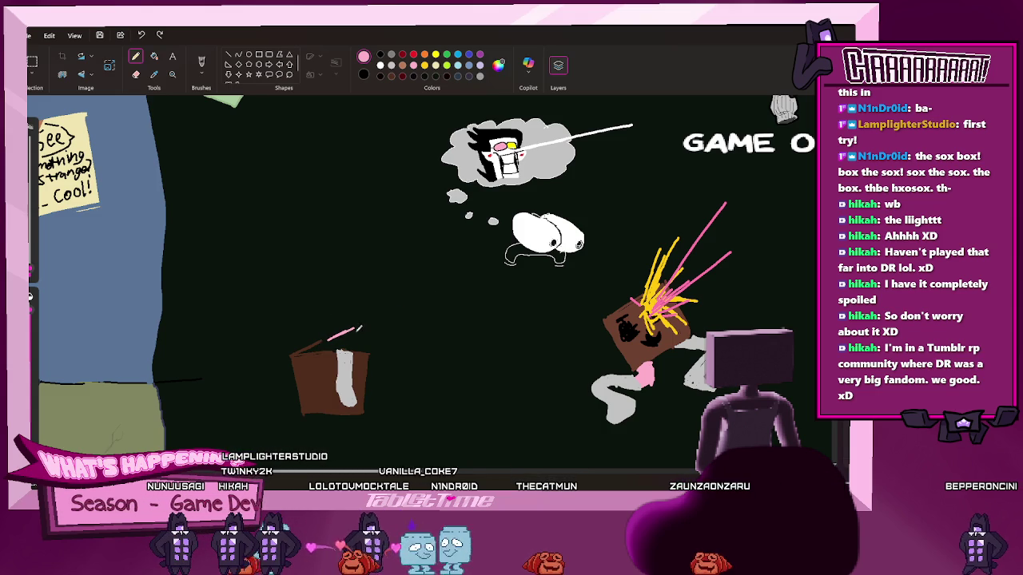
left_click_drag(342, 328, 365, 313)
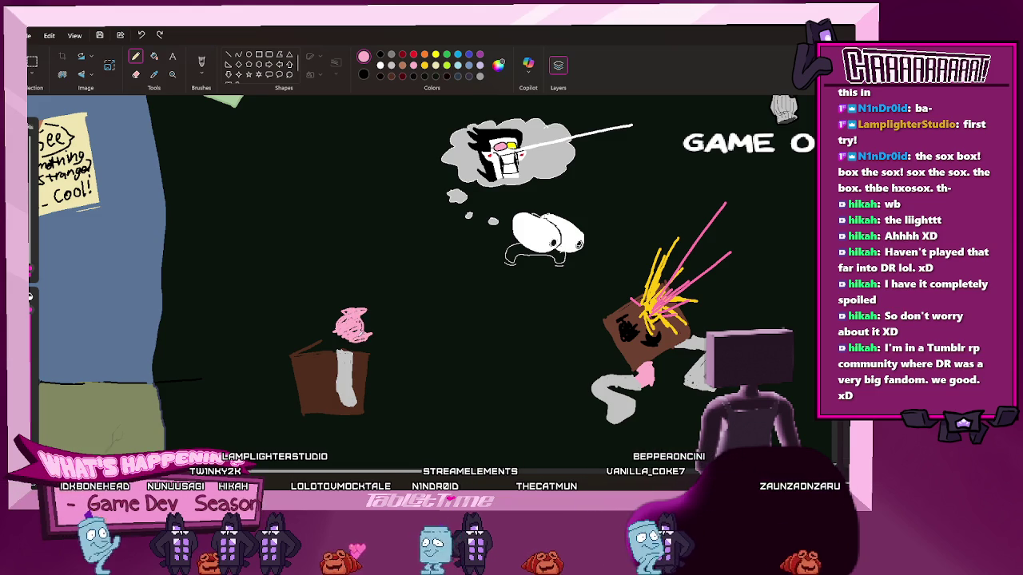
mouse_move(345, 318)
left_mouse_down()
mouse_move(363, 328)
mouse_move(381, 313)
mouse_move(376, 324)
left_mouse_up()
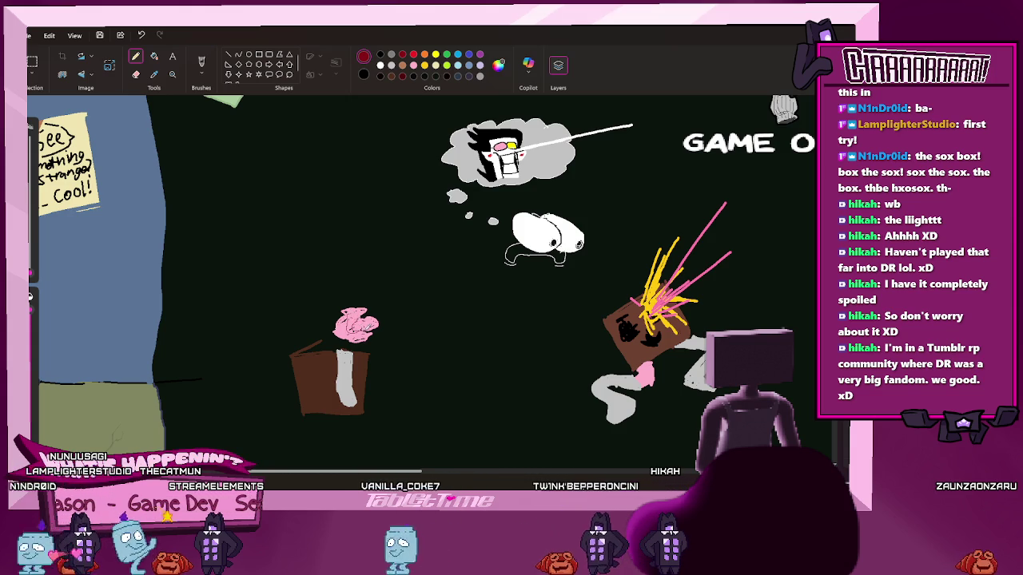
Draw pink speed lines trailing from the blob and begin a wine glass on the box
left_click(414, 64)
mouse_move(375, 305)
left_mouse_down()
mouse_move(414, 291)
mouse_move(400, 312)
mouse_move(466, 272)
left_mouse_up()
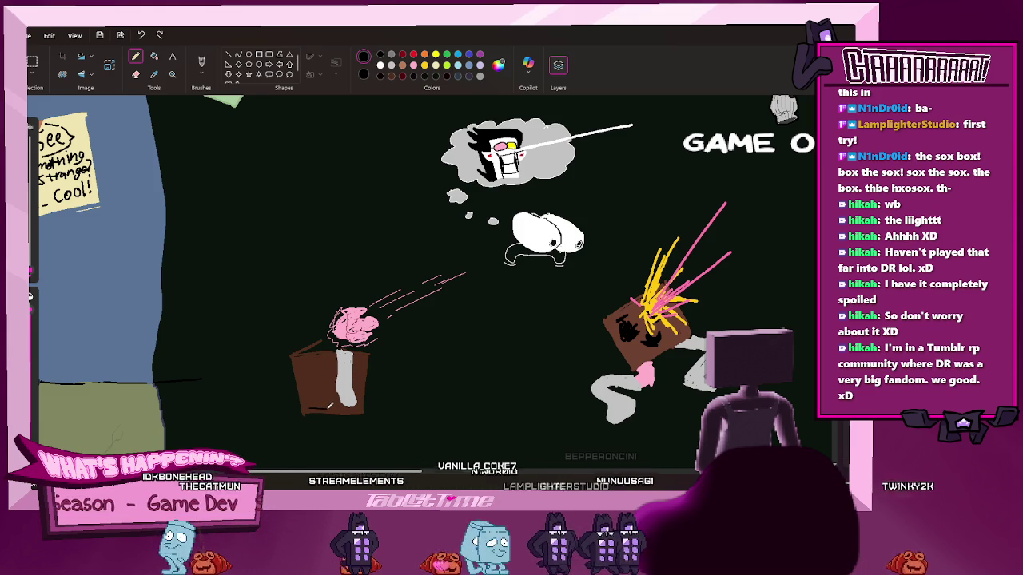
mouse_move(320, 396)
left_mouse_down()
mouse_move(318, 407)
mouse_move(318, 376)
left_mouse_up()
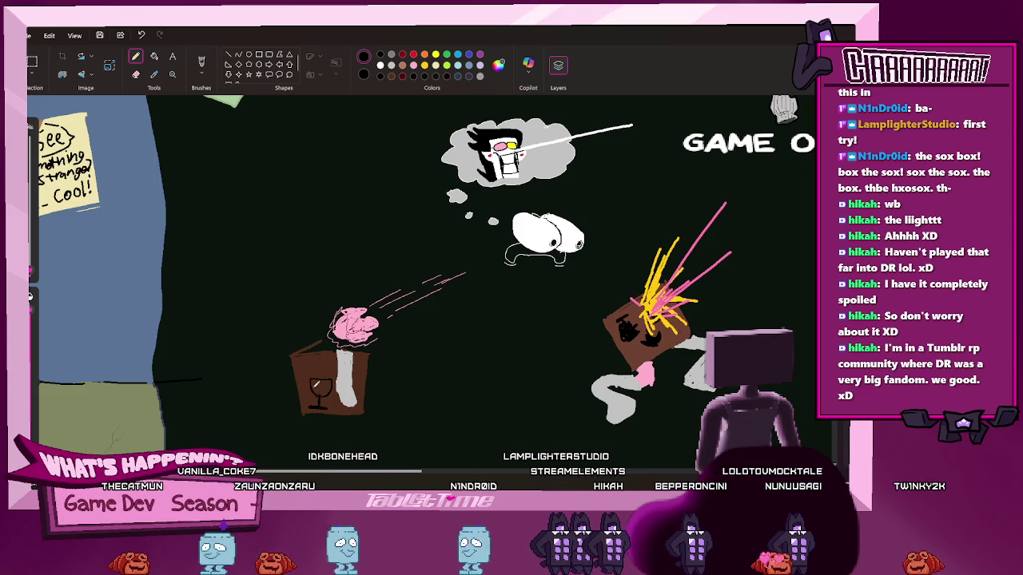
Finish the wine-glass symbol with a closed cup, stem and base
key("ctrl+z")
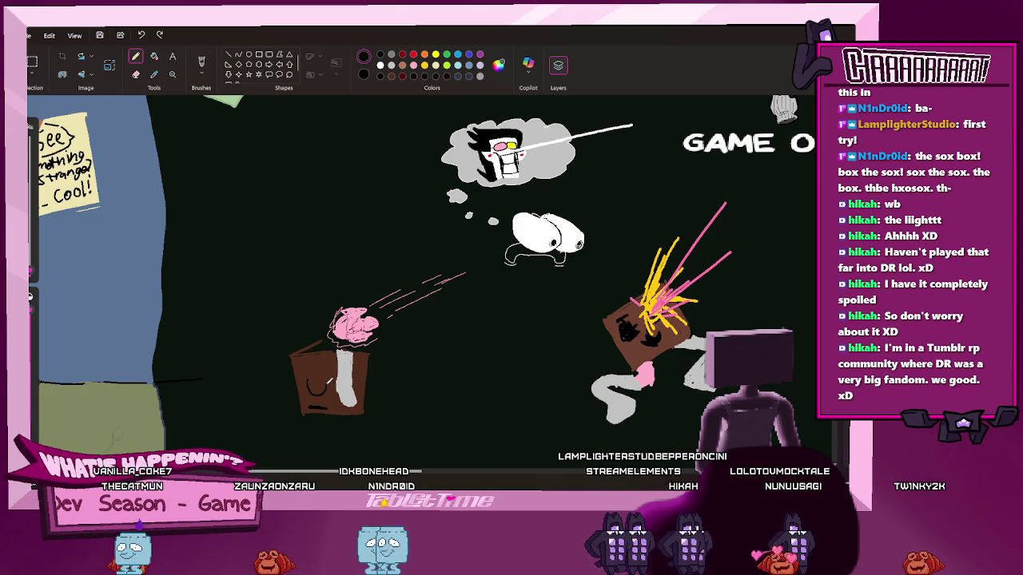
left_click_drag(328, 381, 308, 377)
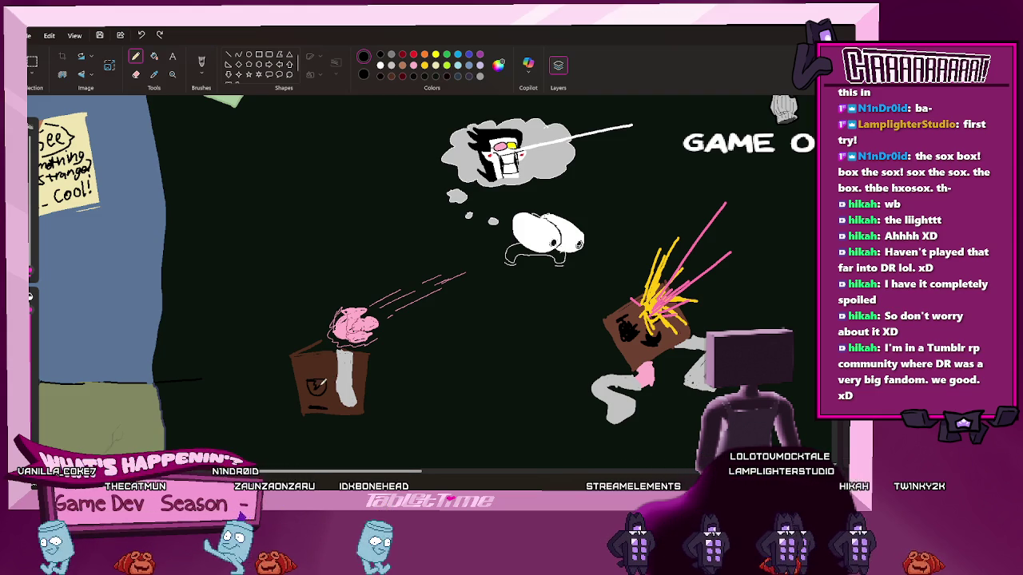
left_click_drag(318, 391, 324, 402)
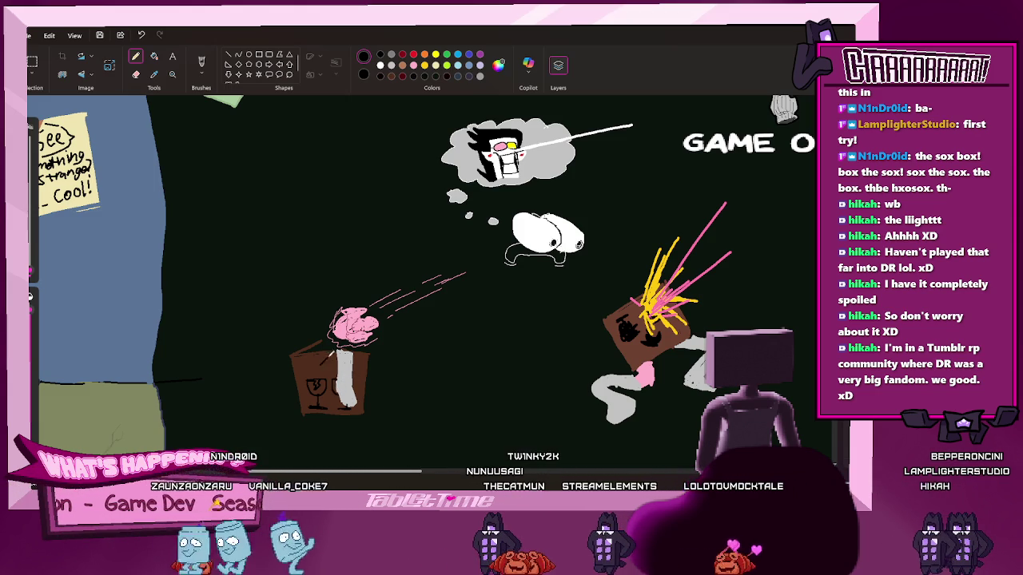
Draw a small filled umbrella symbol above the wine glass on the sock box
left_click_drag(329, 356, 323, 365)
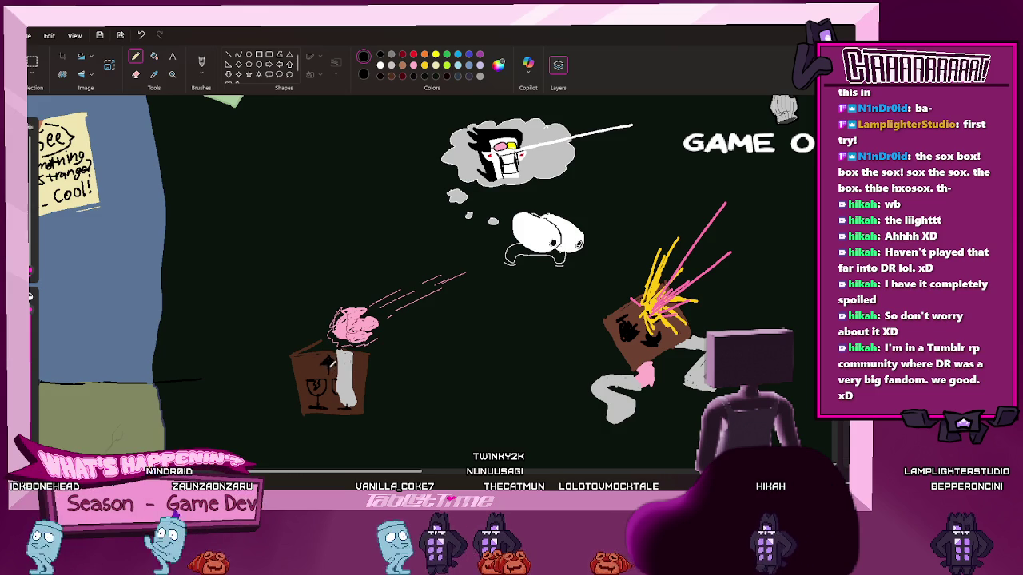
left_click_drag(327, 361, 328, 380)
key("ctrl+z")
left_click_drag(328, 360, 330, 371)
key("ctrl+y")
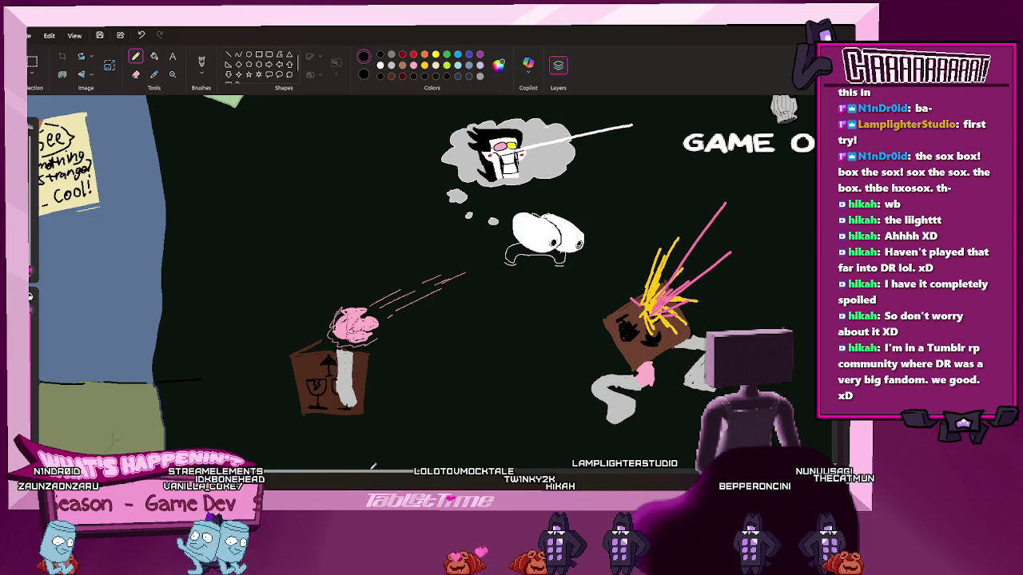
scroll(374, 470, "right", 3)
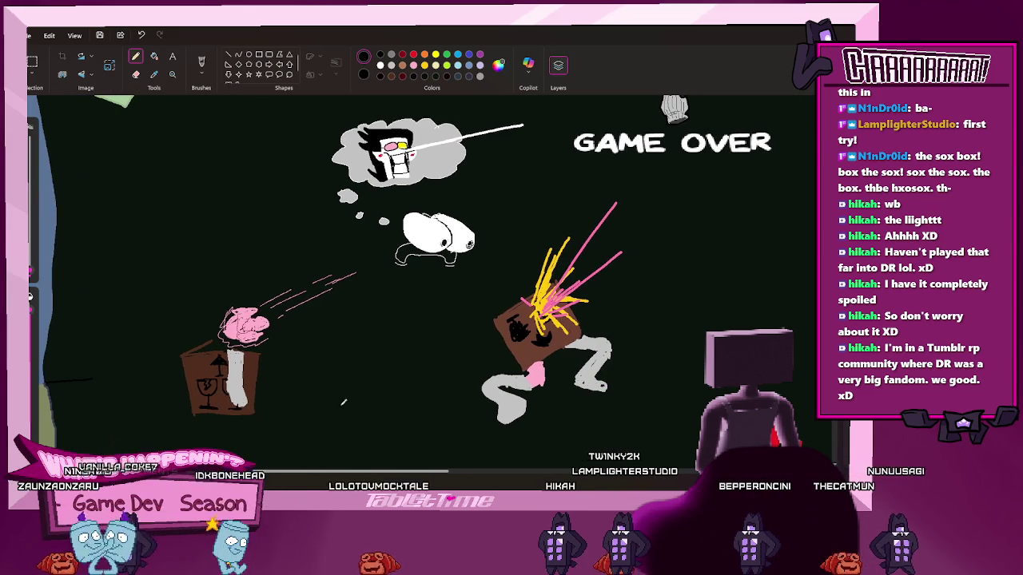
Try filling the sock box area, then undo the accidental black fill
left_click(154, 56)
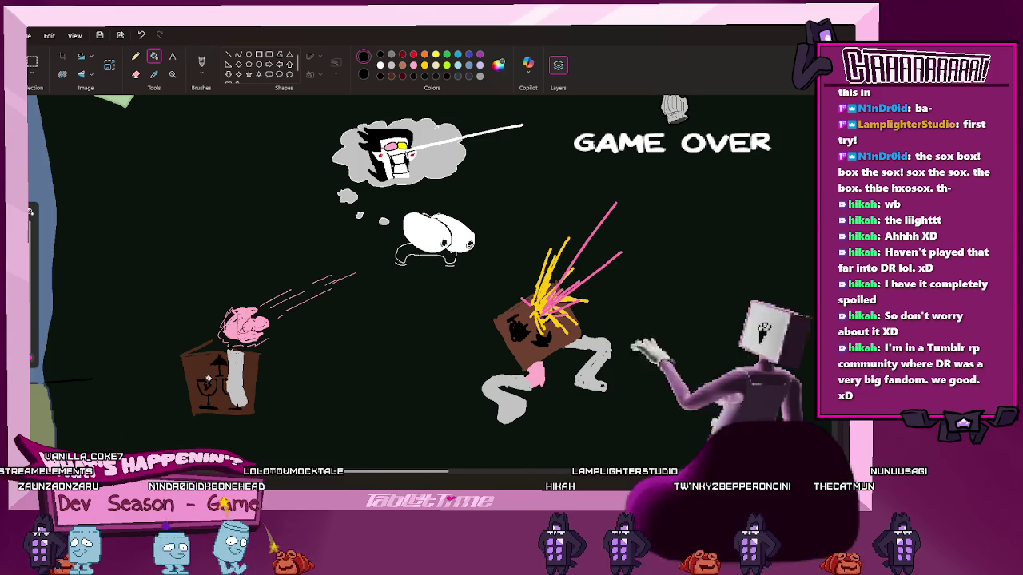
left_click(225, 382)
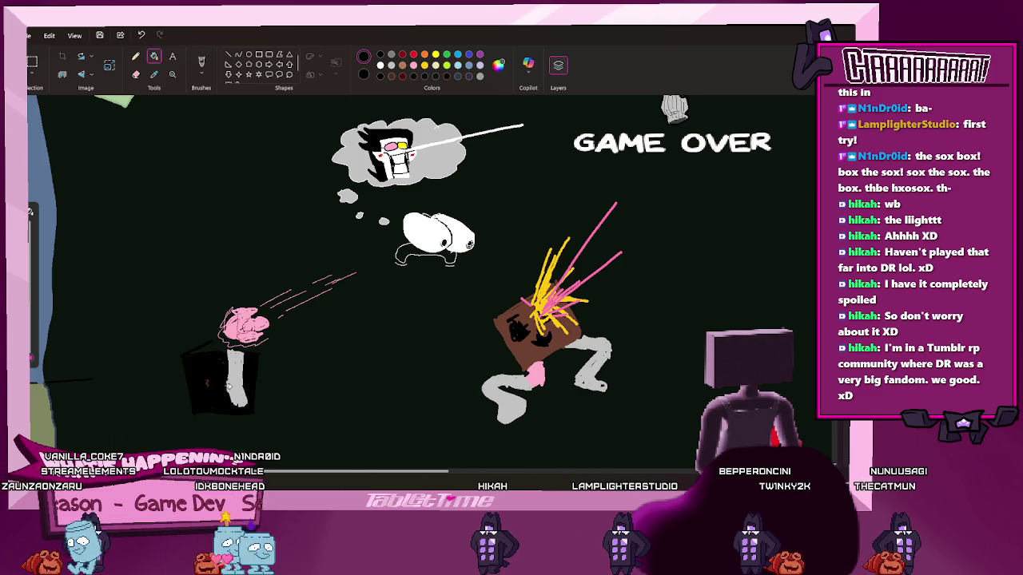
key("ctrl+z")
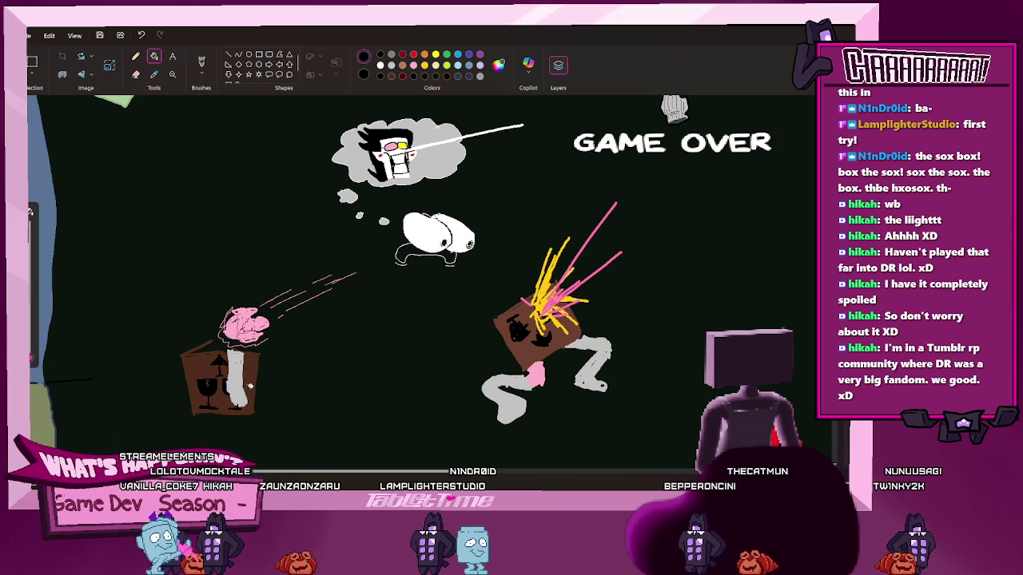
Draw the left edge of a new box with the Pencil in dark brown
left_click(135, 56)
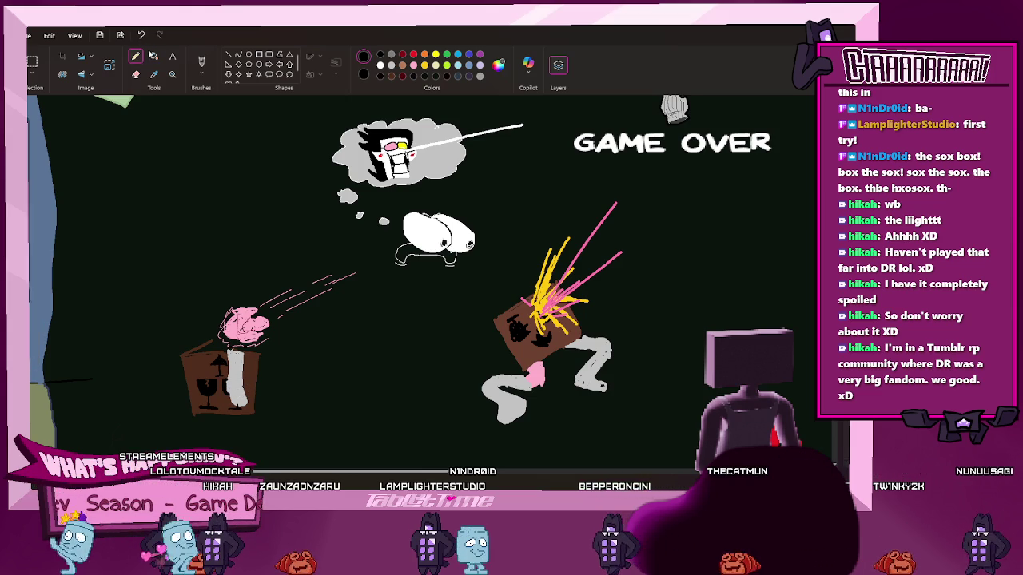
left_click(392, 77)
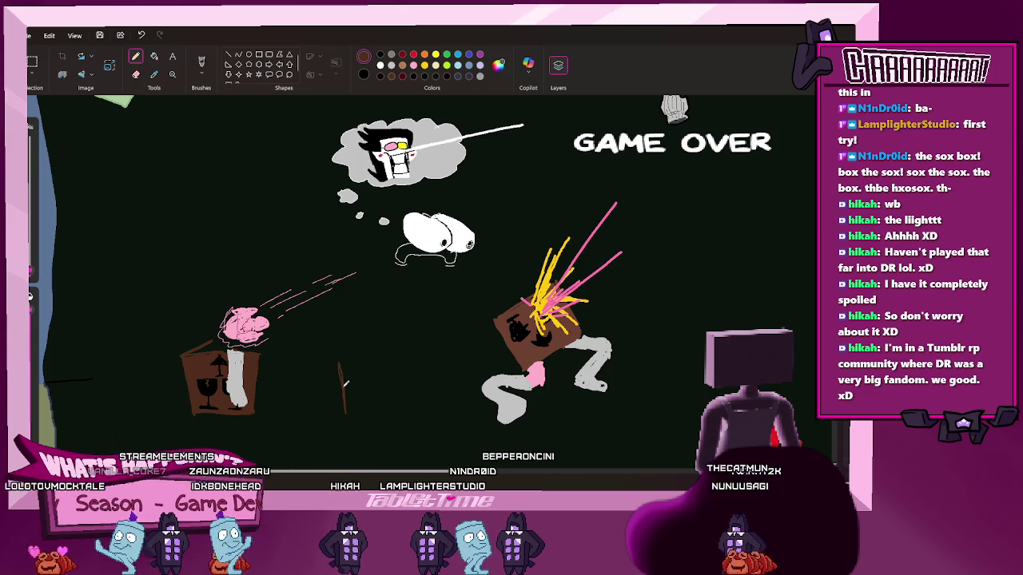
mouse_move(339, 364)
left_mouse_down()
mouse_move(345, 412)
mouse_move(381, 410)
left_mouse_up()
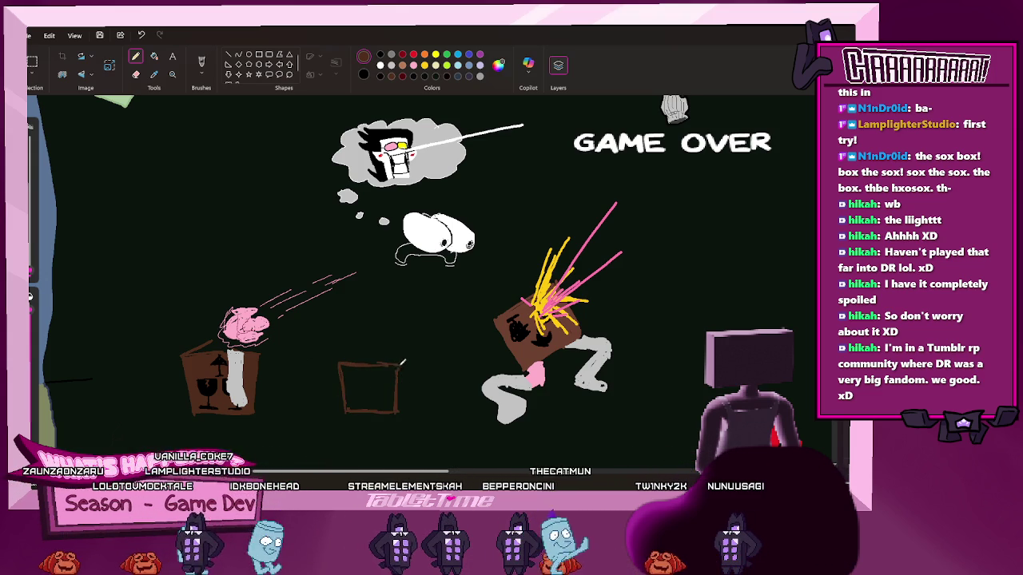
Add the new box's top edge, fill its front brown, and pencil a small mark on it
left_click_drag(383, 362, 341, 362)
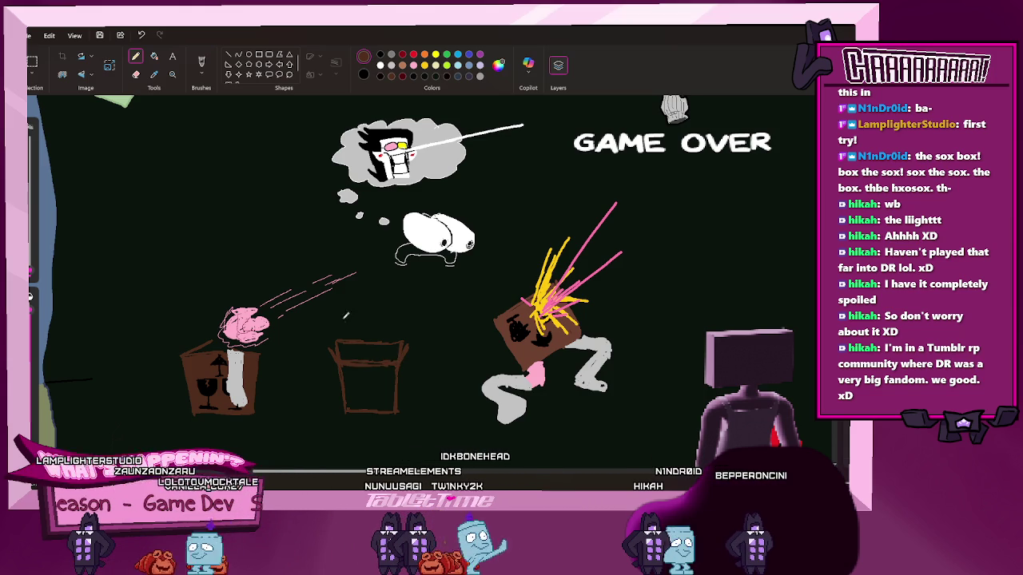
left_click(372, 389)
left_click(135, 56)
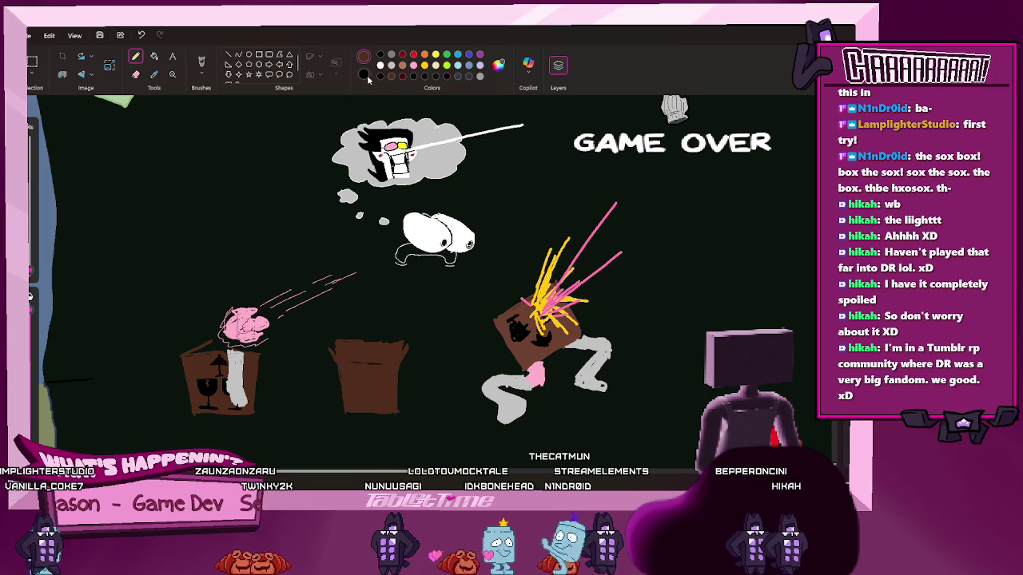
left_click_drag(353, 382, 358, 404)
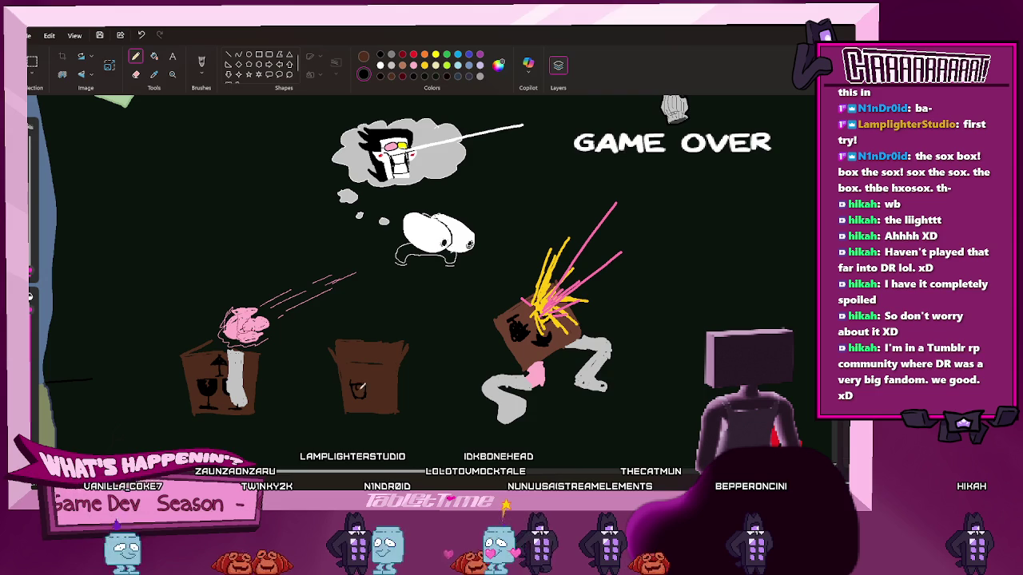
Draw two wine-glass symbols beneath an umbrella arc on the middle box's front
key("ctrl+z")
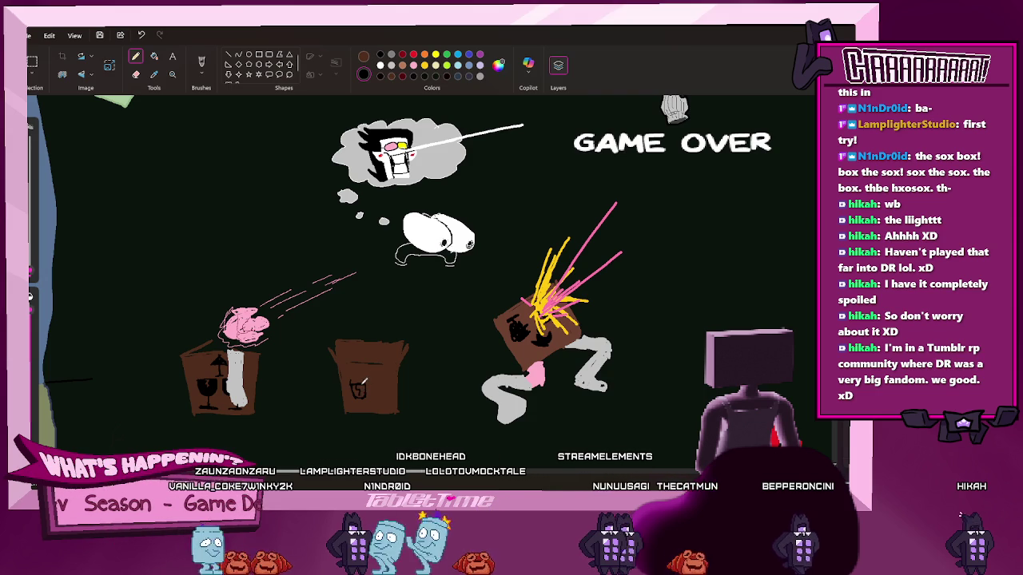
mouse_move(360, 385)
left_mouse_down()
mouse_move(358, 399)
mouse_move(376, 385)
left_mouse_up()
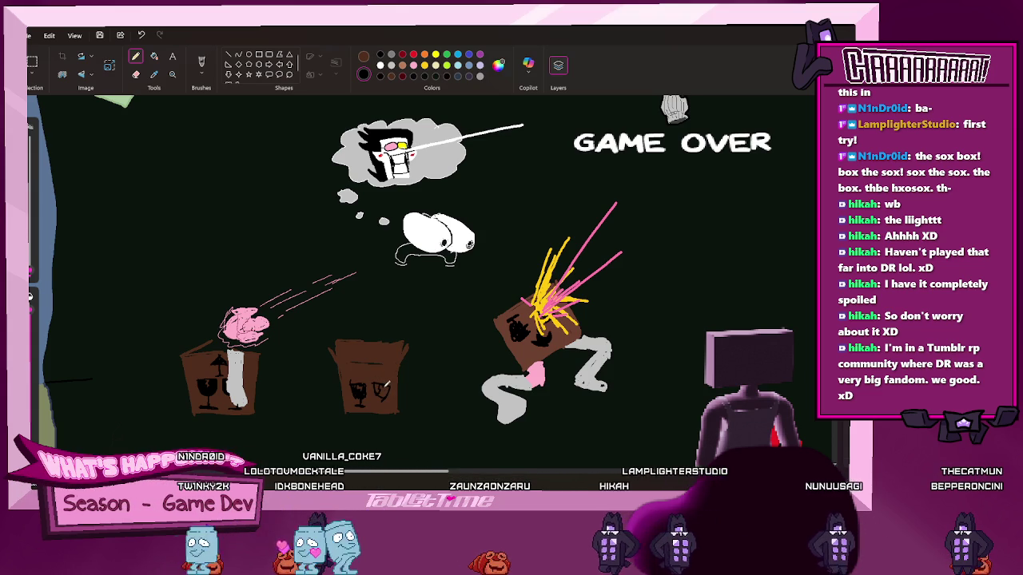
left_click_drag(385, 387, 379, 391)
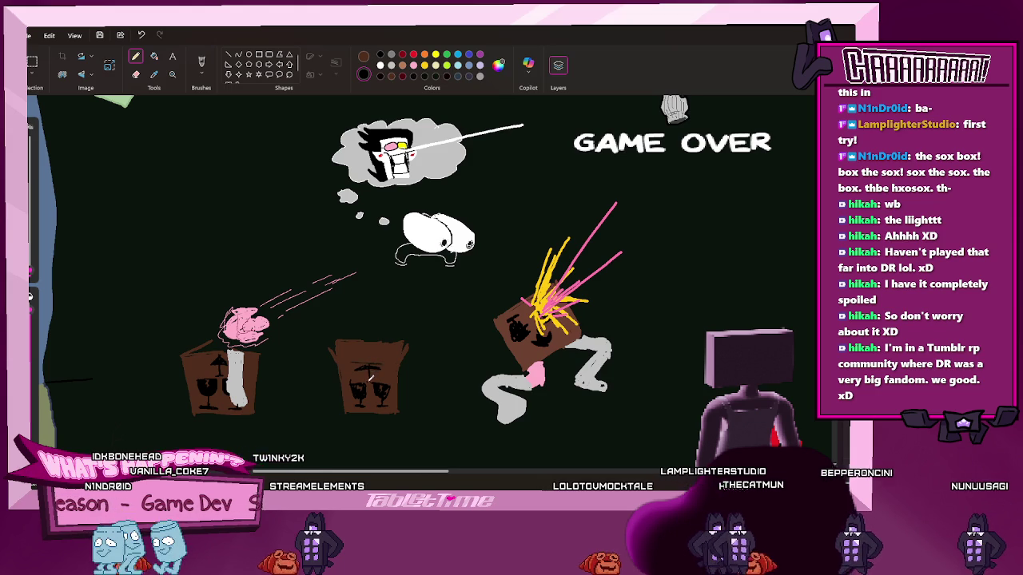
left_click_drag(351, 372, 381, 369)
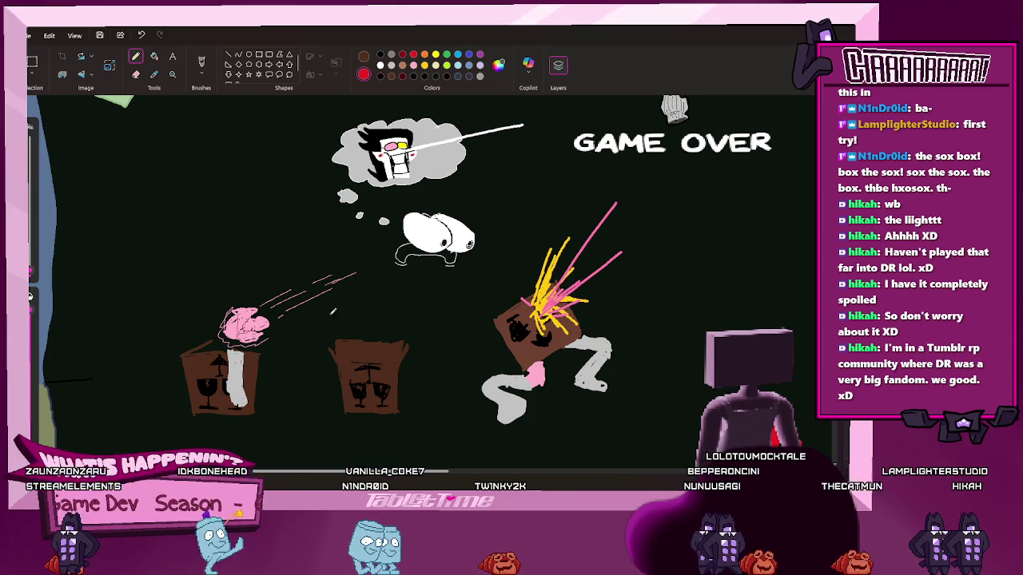
Outline jagged flames above the middle box, fill them solid red, and set Color 2 to red
left_click_drag(321, 320, 331, 349)
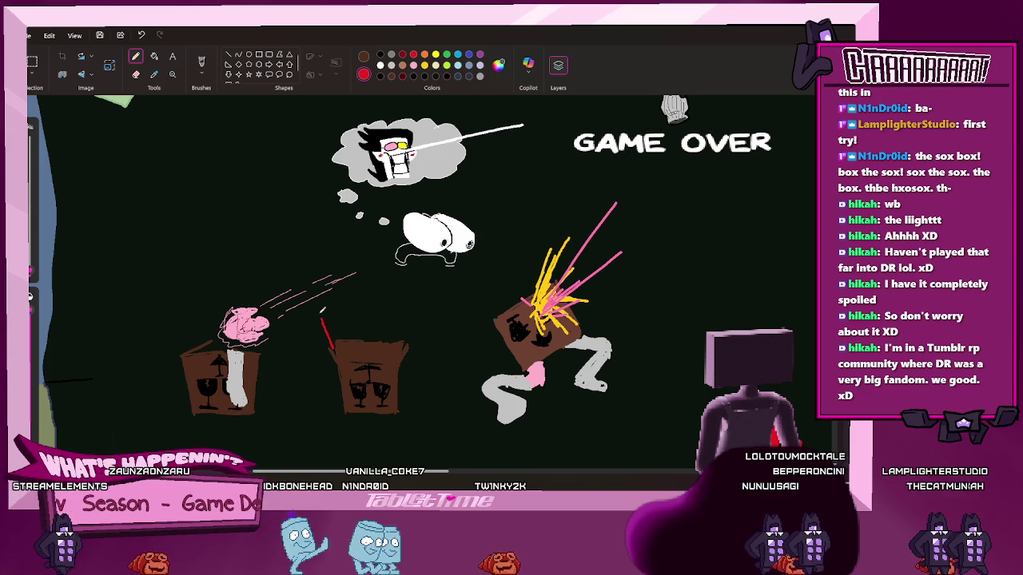
mouse_move(323, 314)
left_mouse_down()
mouse_move(326, 323)
mouse_move(329, 293)
mouse_move(371, 314)
mouse_move(416, 303)
mouse_move(413, 345)
left_mouse_up()
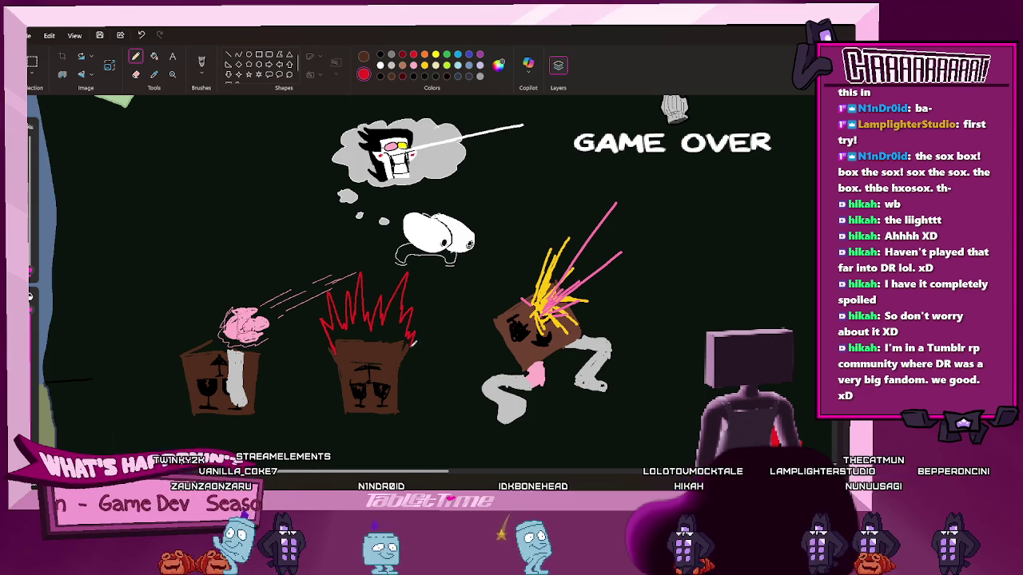
left_click(156, 57)
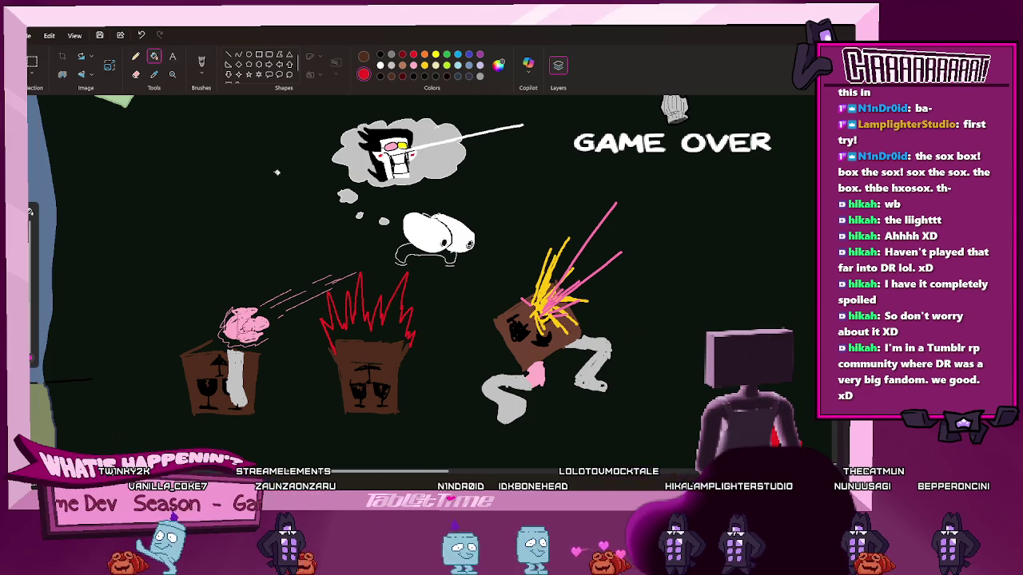
left_click(390, 334)
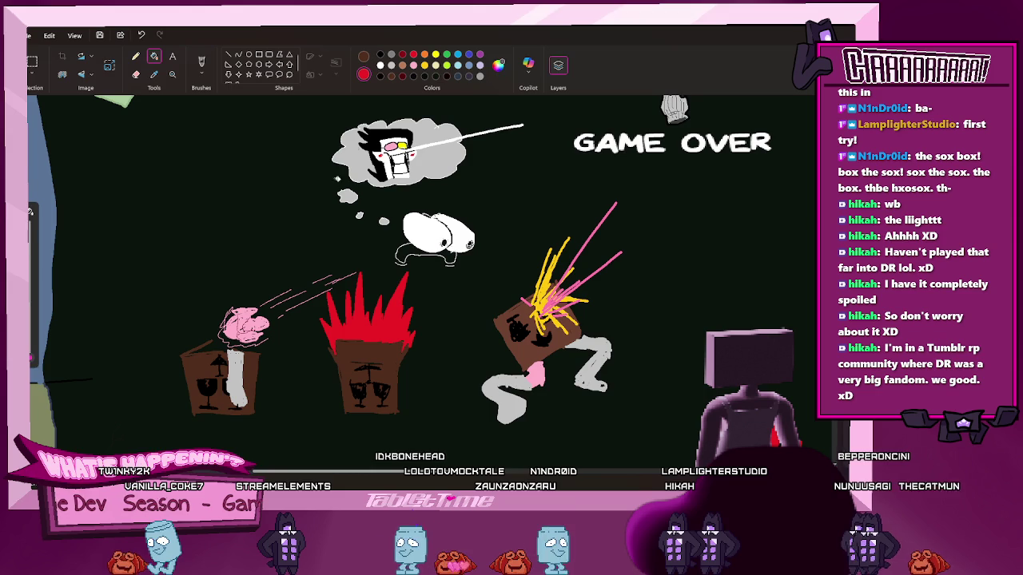
left_click(413, 54)
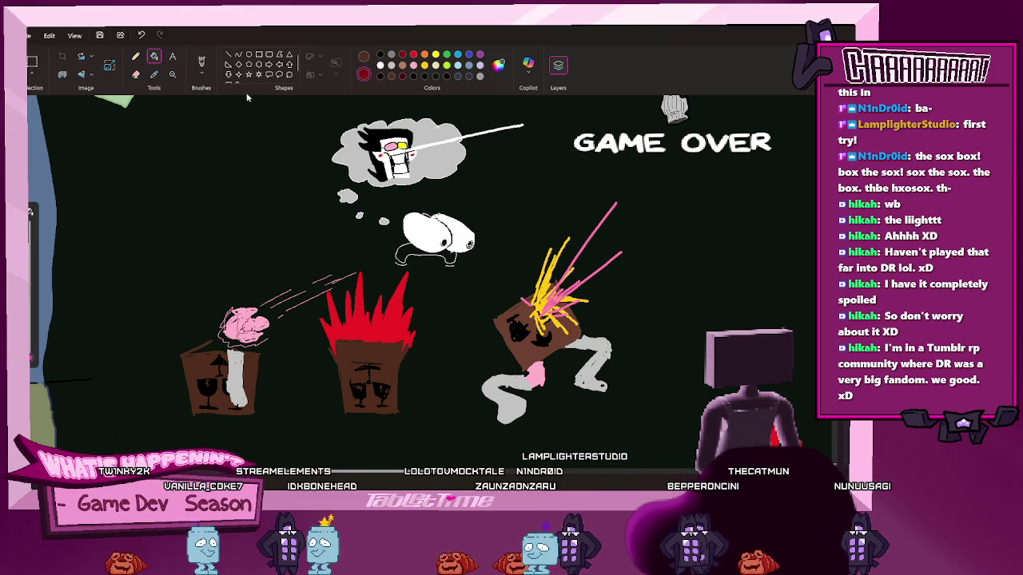
left_click(136, 56)
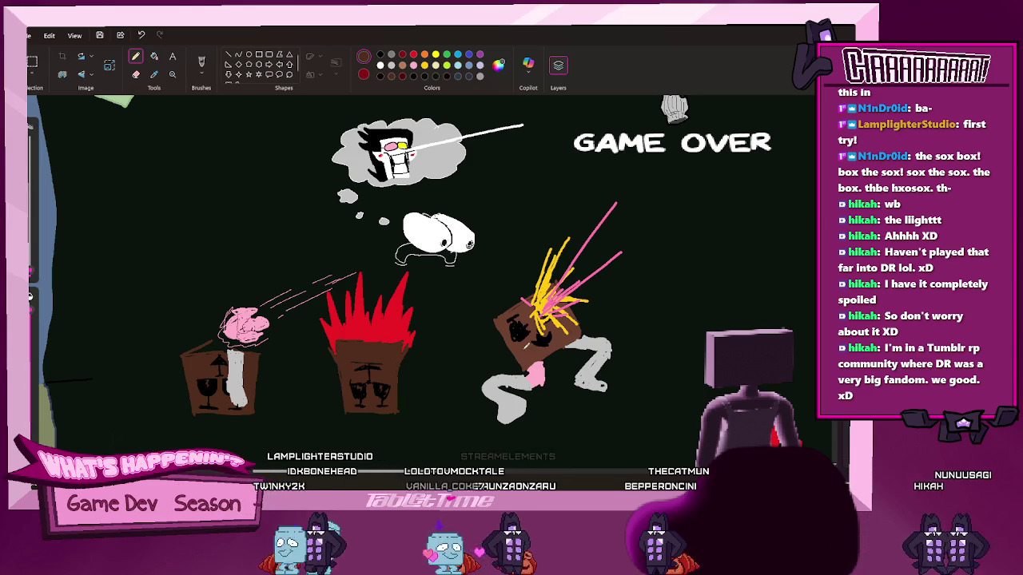
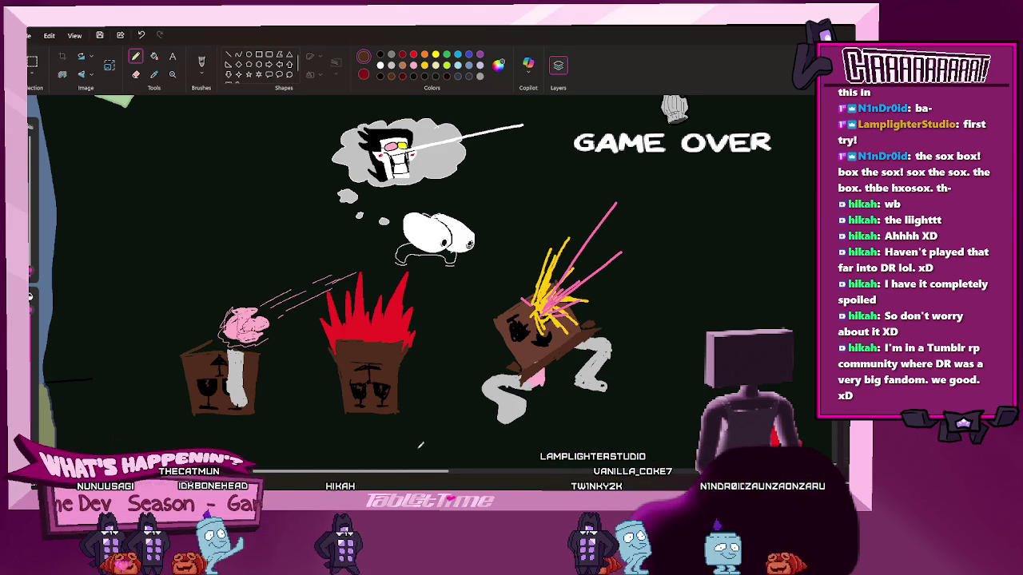
Draw a brown box outline right of the bursting box, below the GAME OVER text
mouse_move(414, 469)
left_mouse_down()
mouse_move(466, 465)
mouse_move(446, 461)
left_mouse_up()
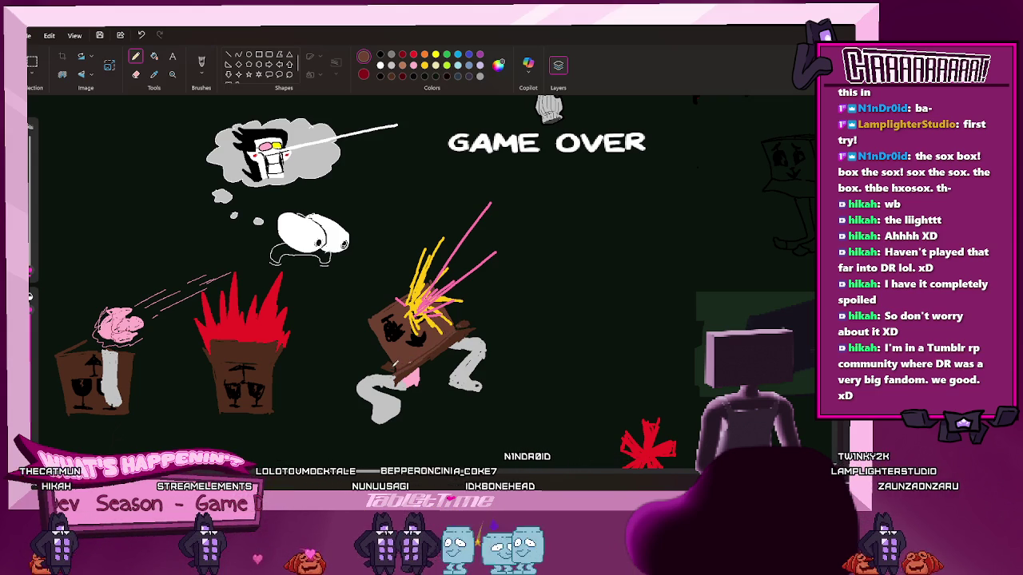
left_click(153, 57)
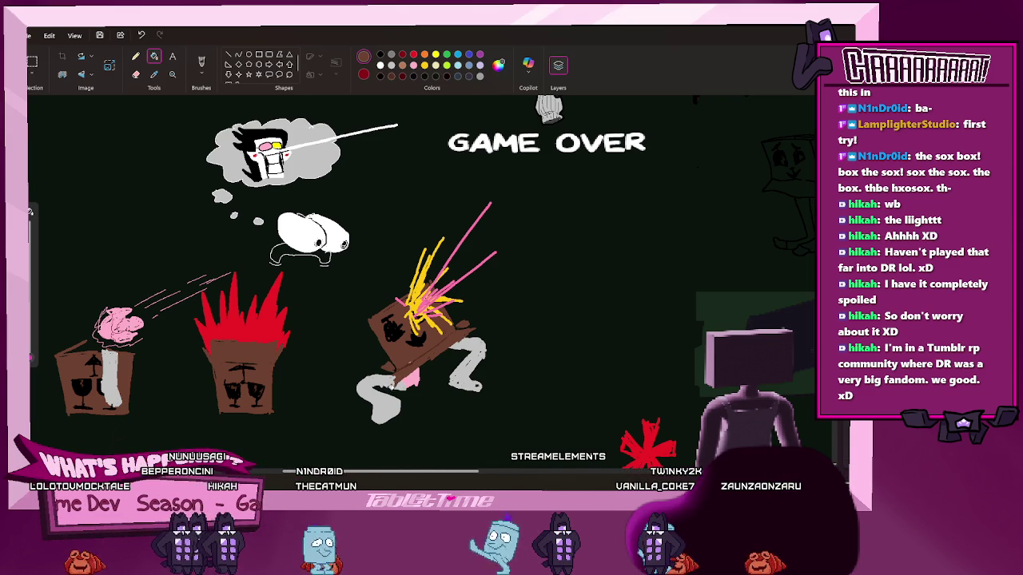
left_click(135, 56)
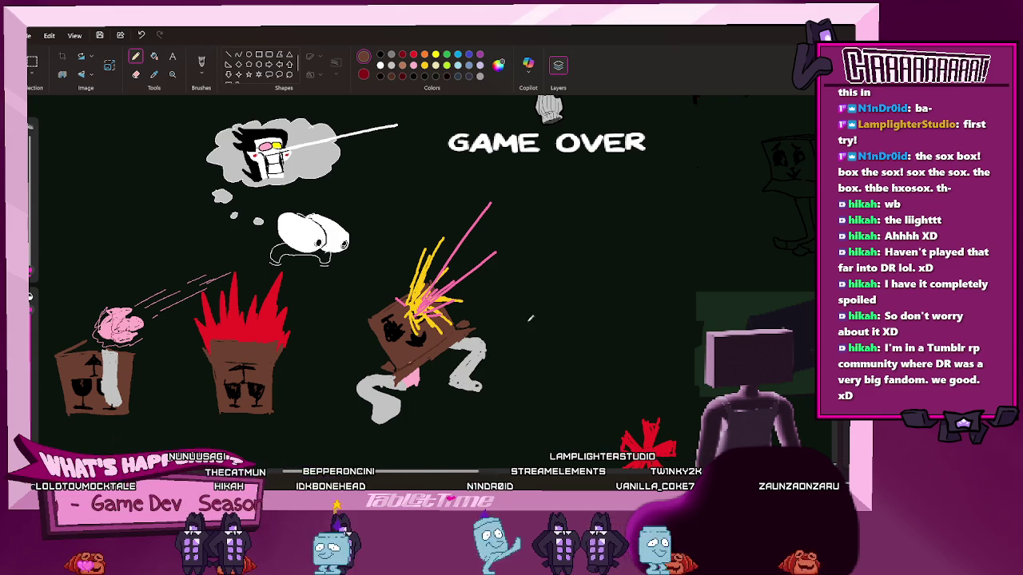
mouse_move(529, 317)
left_mouse_down()
mouse_move(529, 283)
mouse_move(566, 266)
mouse_move(576, 315)
left_mouse_up()
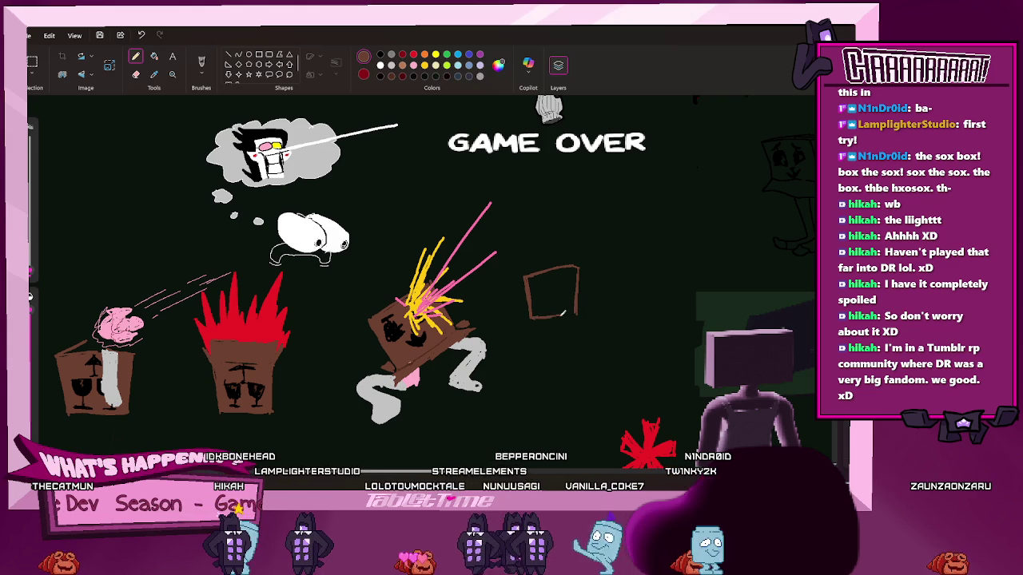
left_click_drag(530, 328, 587, 326)
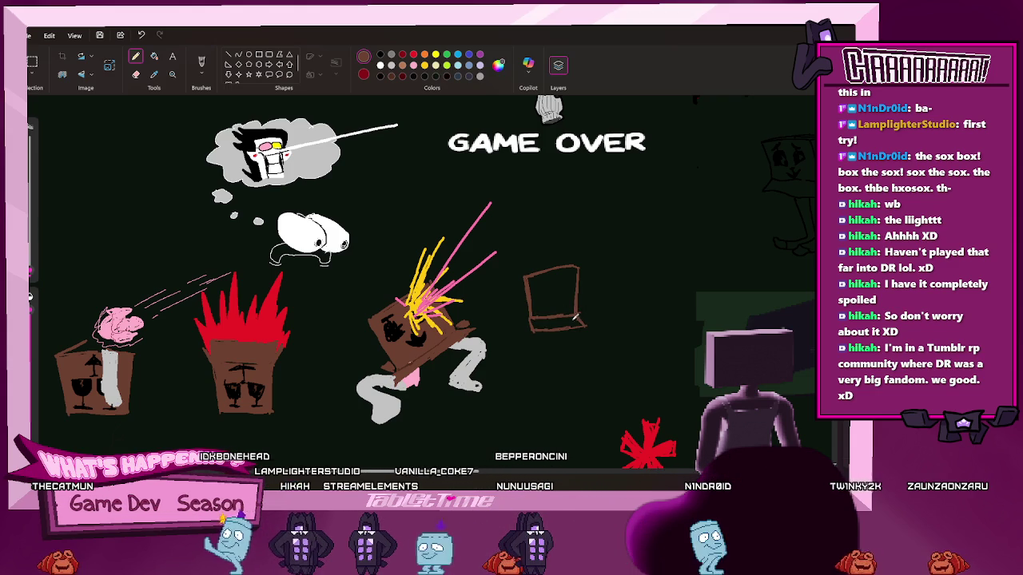
mouse_move(524, 278)
left_mouse_down()
mouse_move(514, 290)
mouse_move(529, 316)
left_mouse_up()
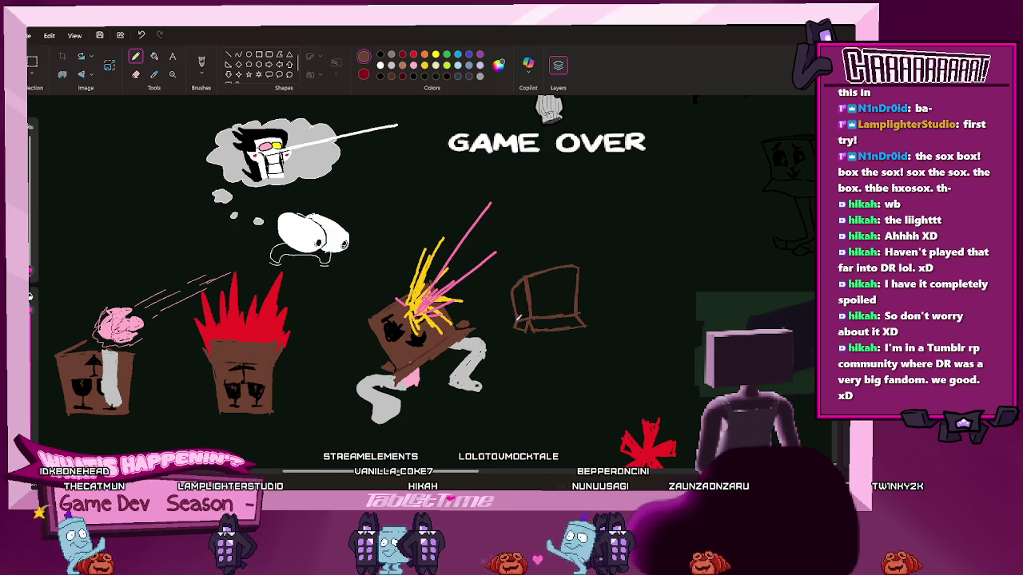
Fill the new box outline solid brown
scroll(395, 482, "left", 5)
scroll(395, 483, "left", 3)
scroll(395, 482, "left", 2)
scroll(439, 463, "right", 5)
scroll(481, 448, "right", 6)
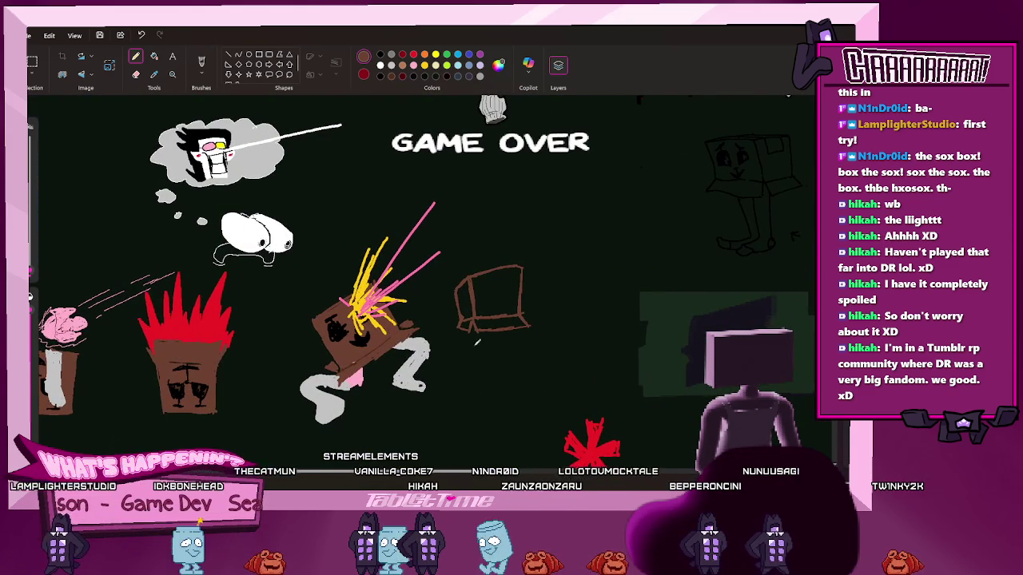
left_click(154, 56)
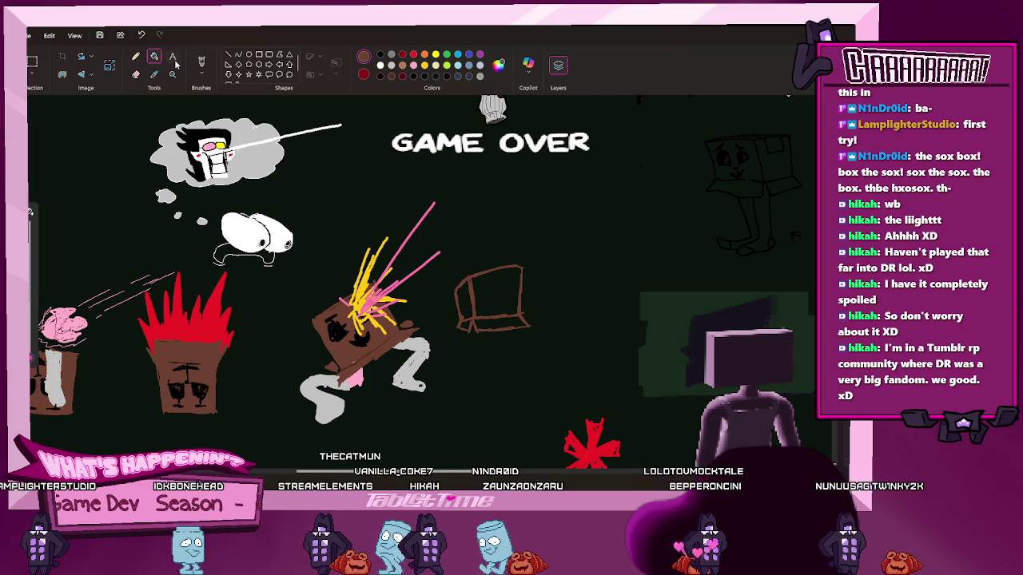
left_click(459, 295)
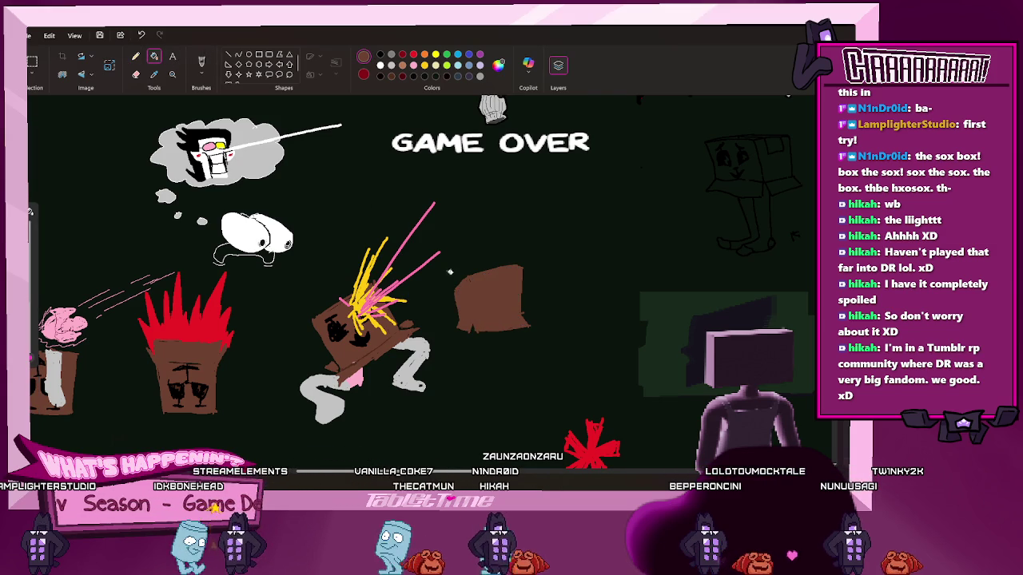
left_click(136, 56)
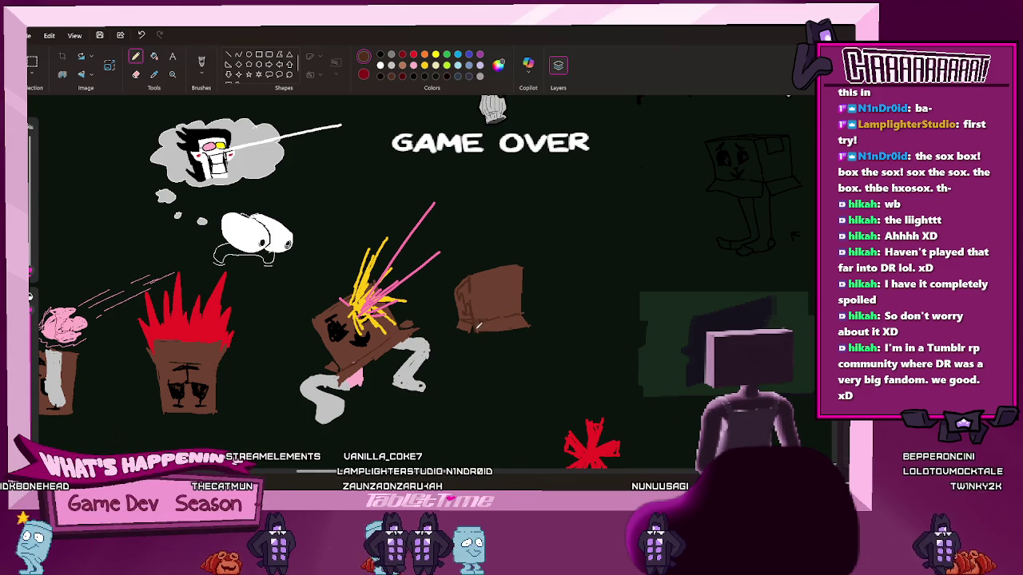
Draw two dark eyes and a smile on the new brown box
left_click(155, 56)
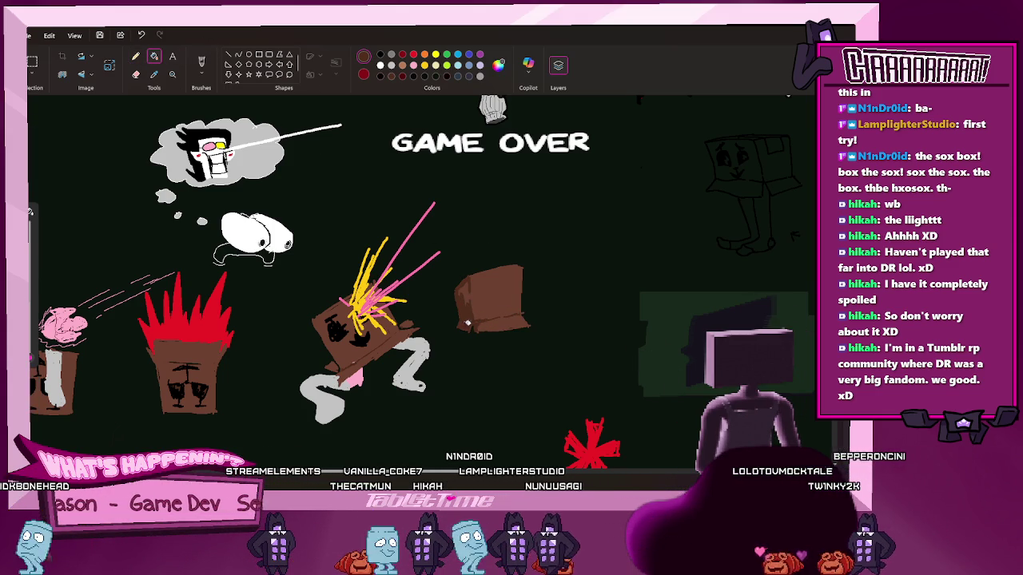
left_click(136, 56)
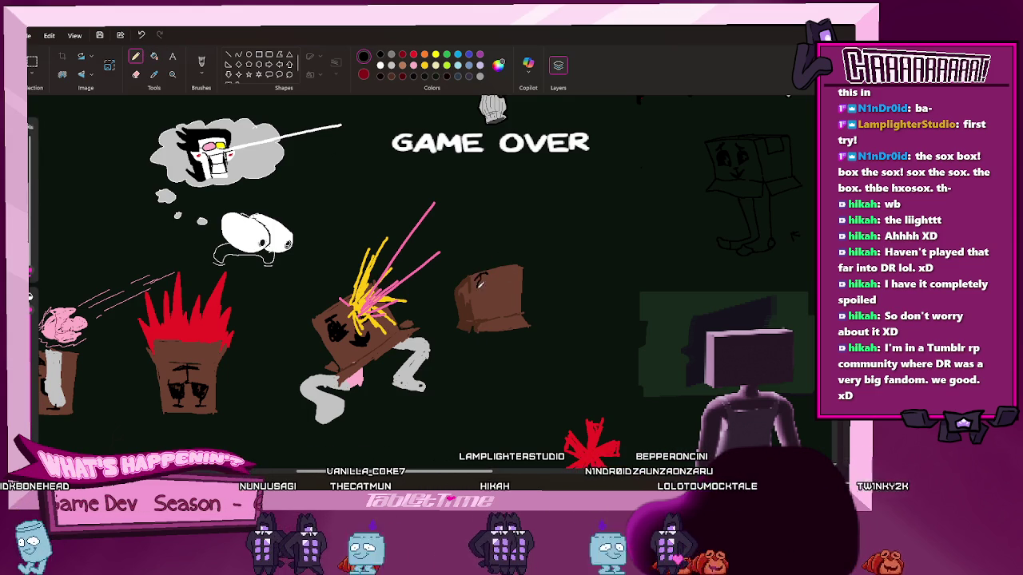
mouse_move(483, 277)
left_mouse_down()
mouse_move(482, 297)
mouse_move(504, 276)
mouse_move(512, 291)
mouse_move(501, 292)
left_mouse_up()
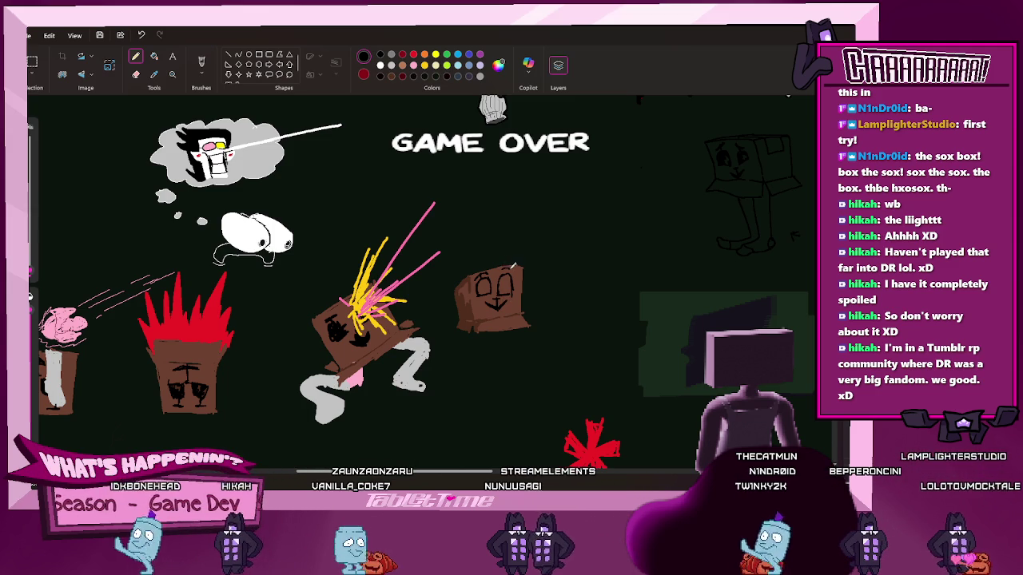
left_click_drag(509, 266, 485, 281)
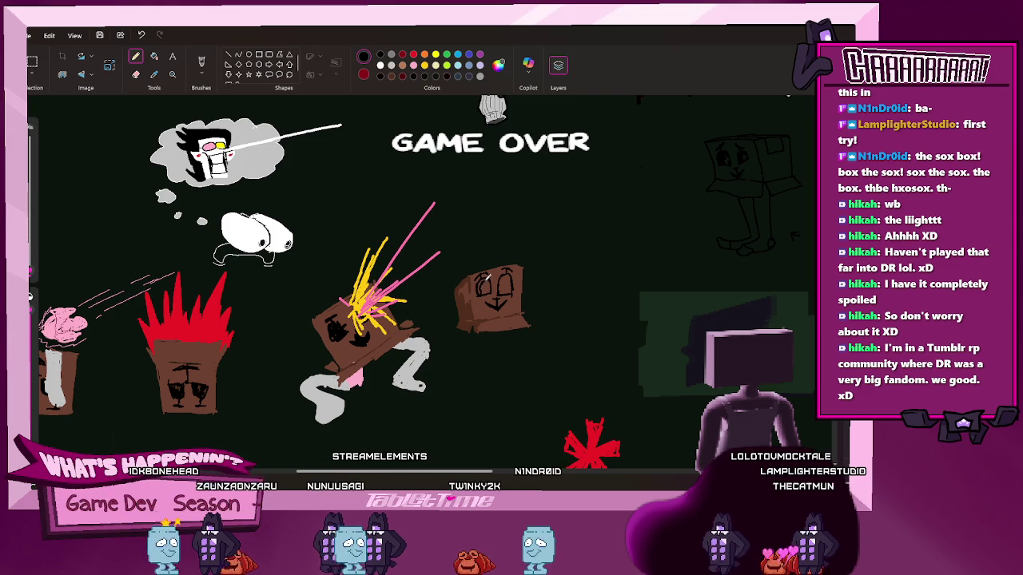
left_click_drag(500, 277, 509, 286)
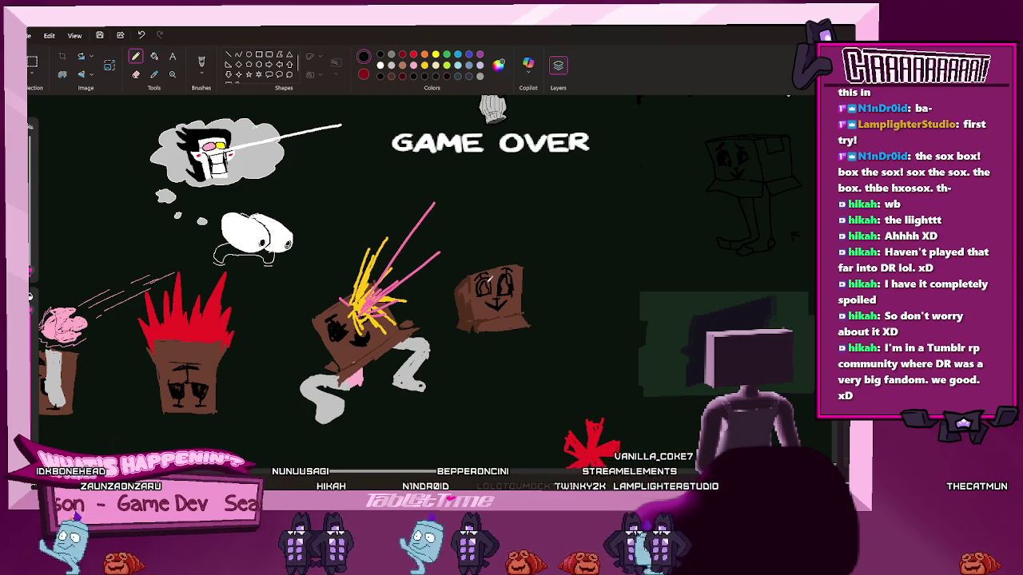
Draw a dark leg line below the box, redoing the stray first stroke
left_click(155, 58)
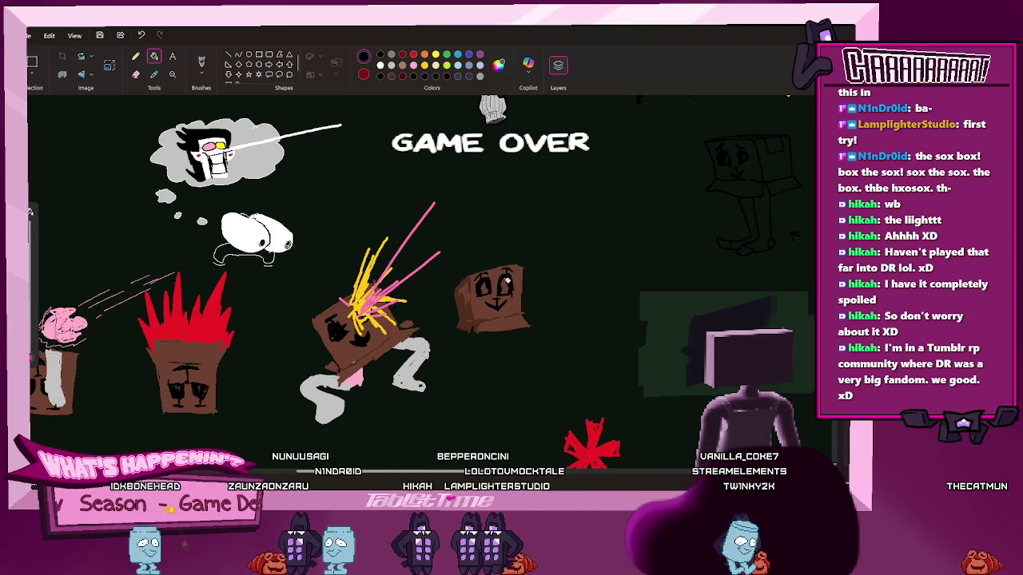
left_click(135, 56)
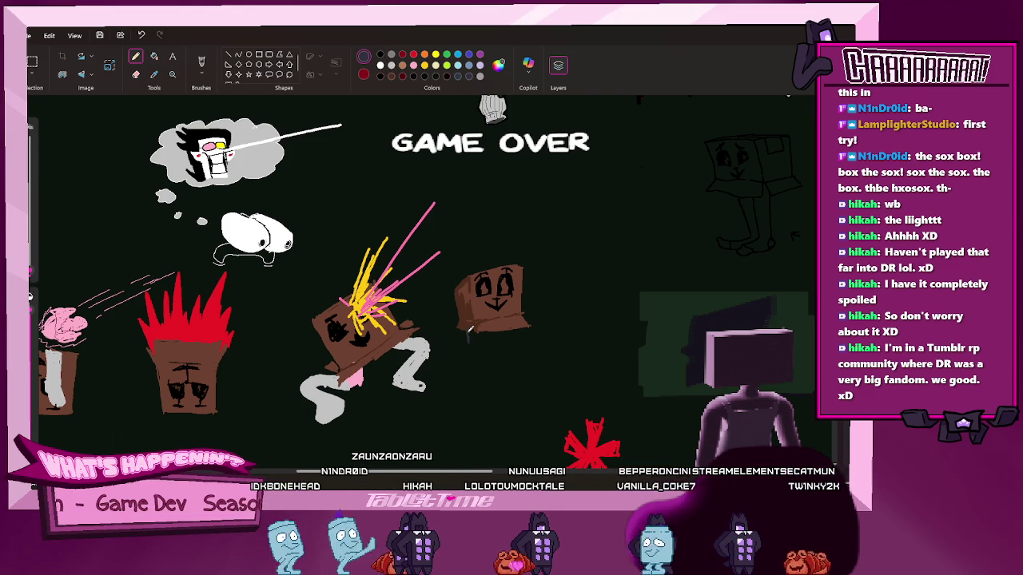
left_click_drag(473, 339, 473, 364)
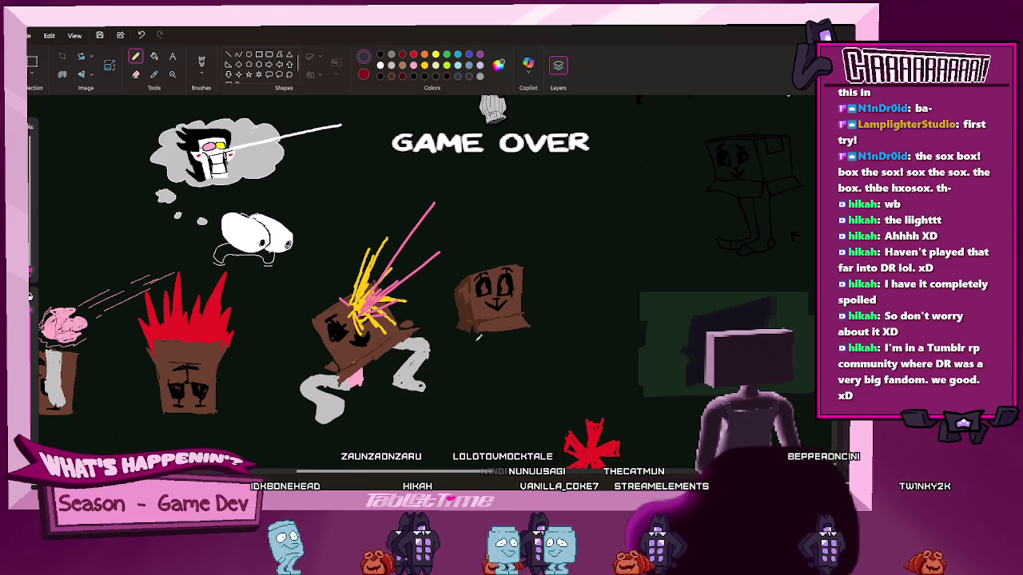
key("ctrl+z")
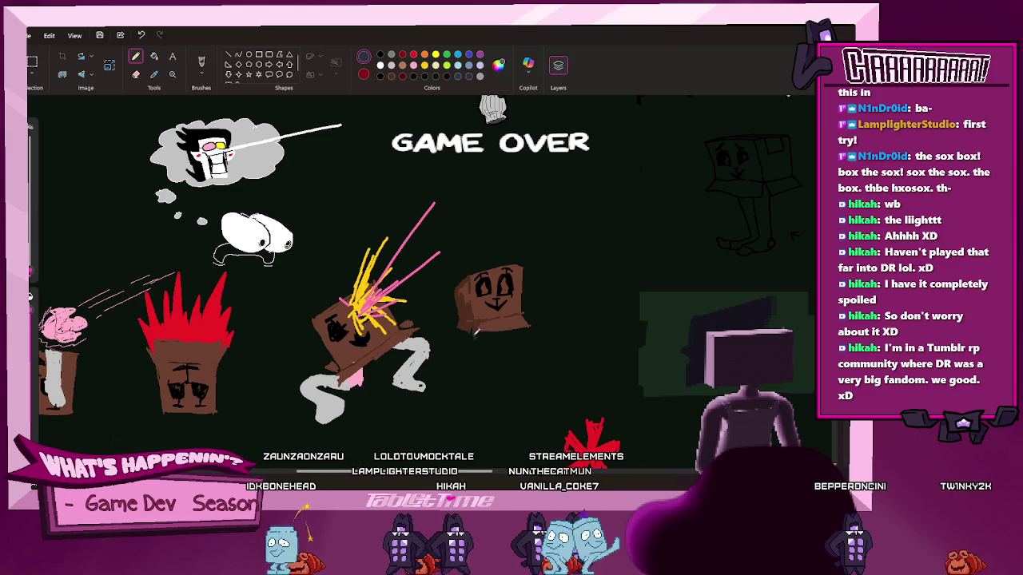
mouse_move(476, 334)
left_mouse_down()
mouse_move(481, 372)
mouse_move(471, 386)
mouse_move(493, 384)
left_mouse_up()
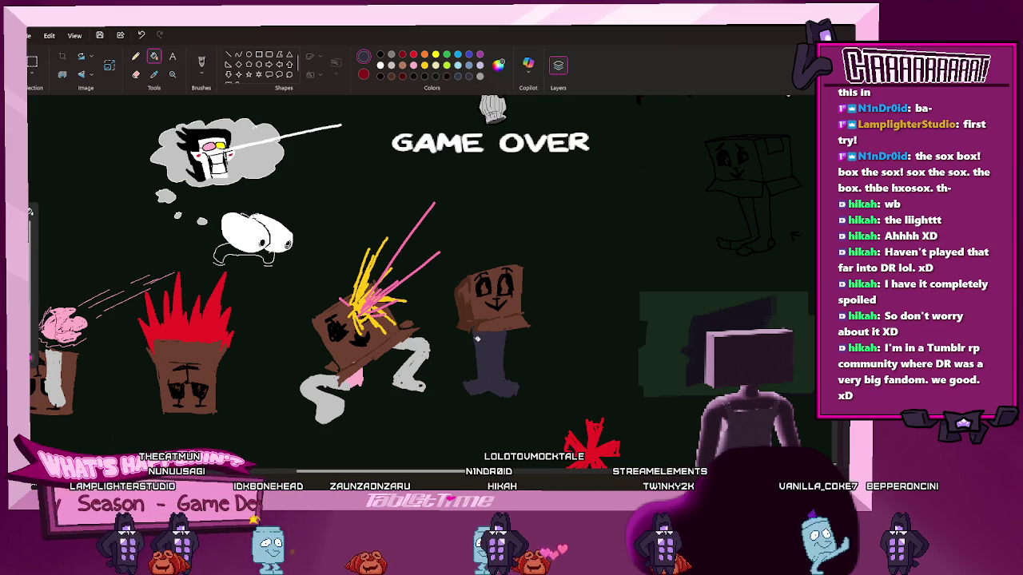
Add white highlight strokes down and atop the box character's dark leg
left_click(139, 56)
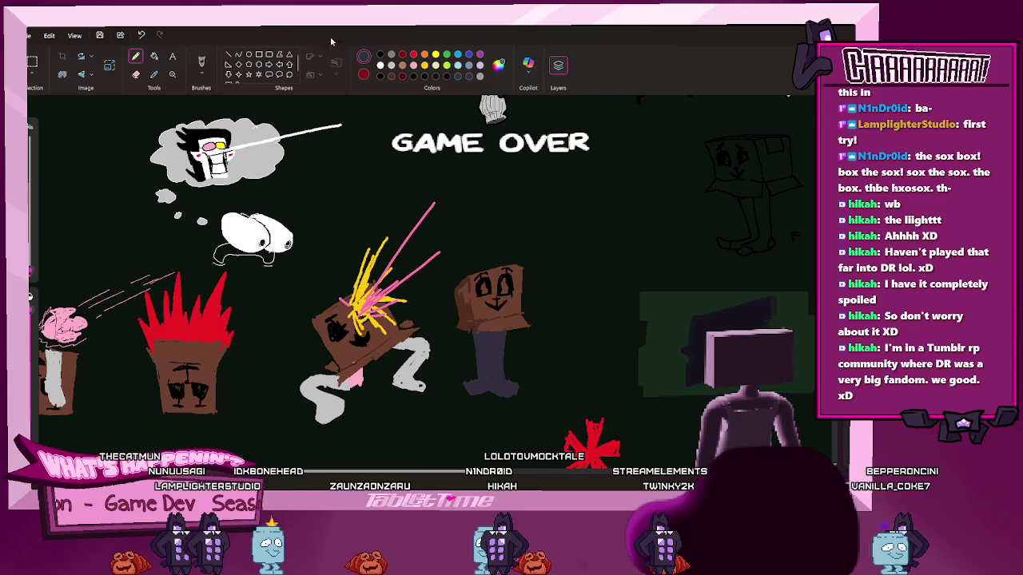
left_click(392, 67)
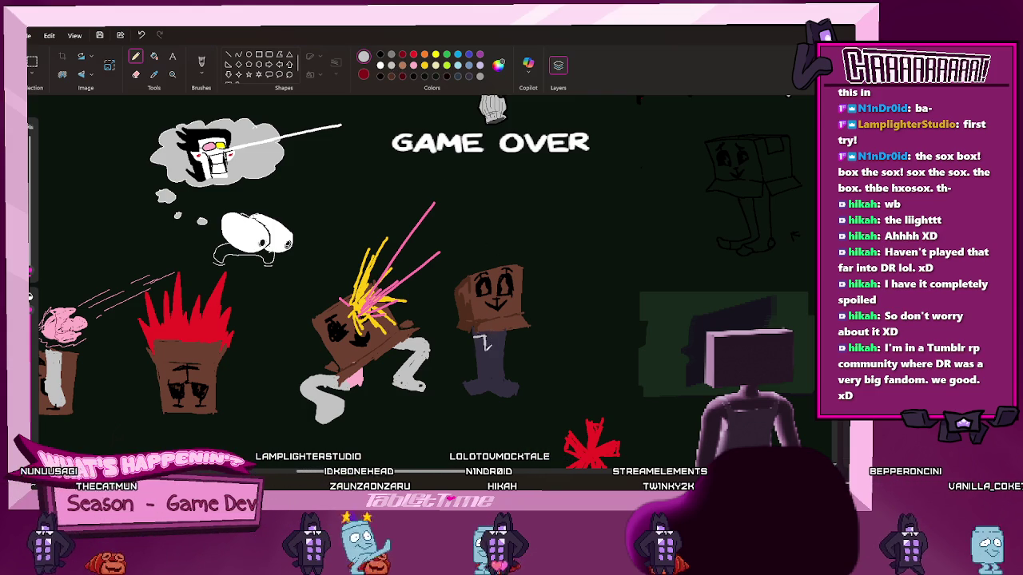
left_click_drag(478, 337, 489, 390)
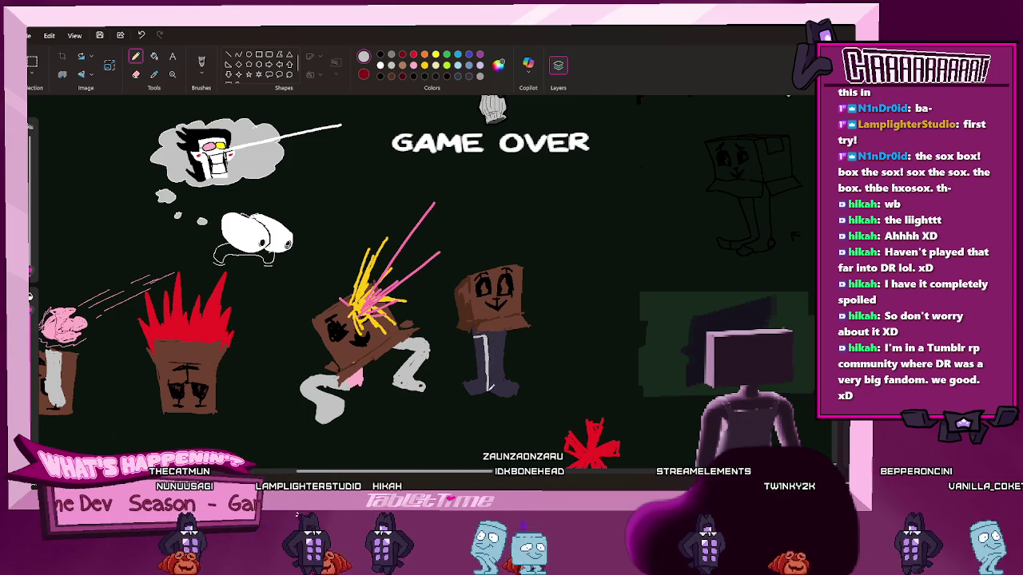
left_click_drag(483, 339, 497, 329)
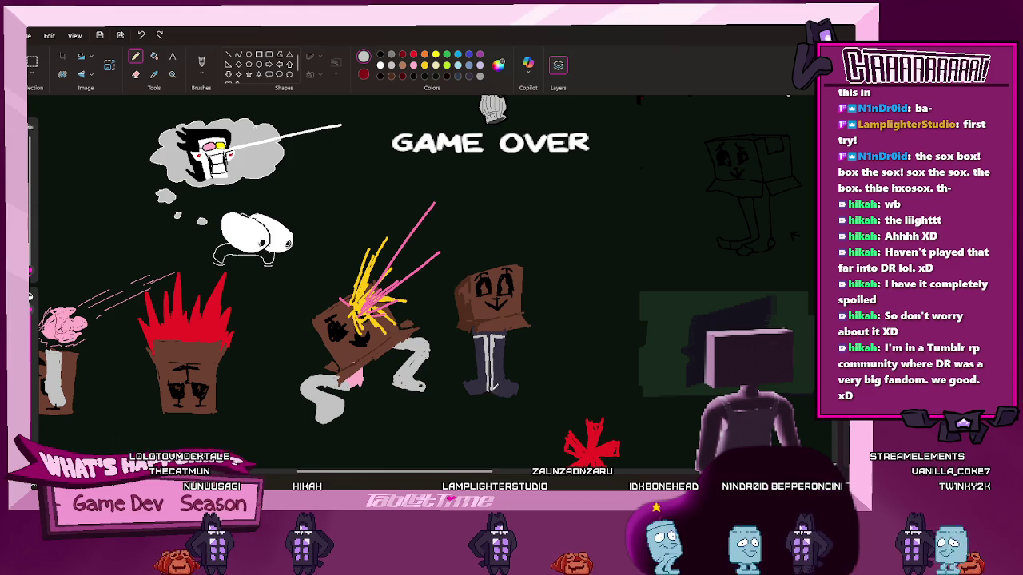
Undo the last stroke and add a small dark mark on the box's face
left_click(155, 56)
key("ctrl+z")
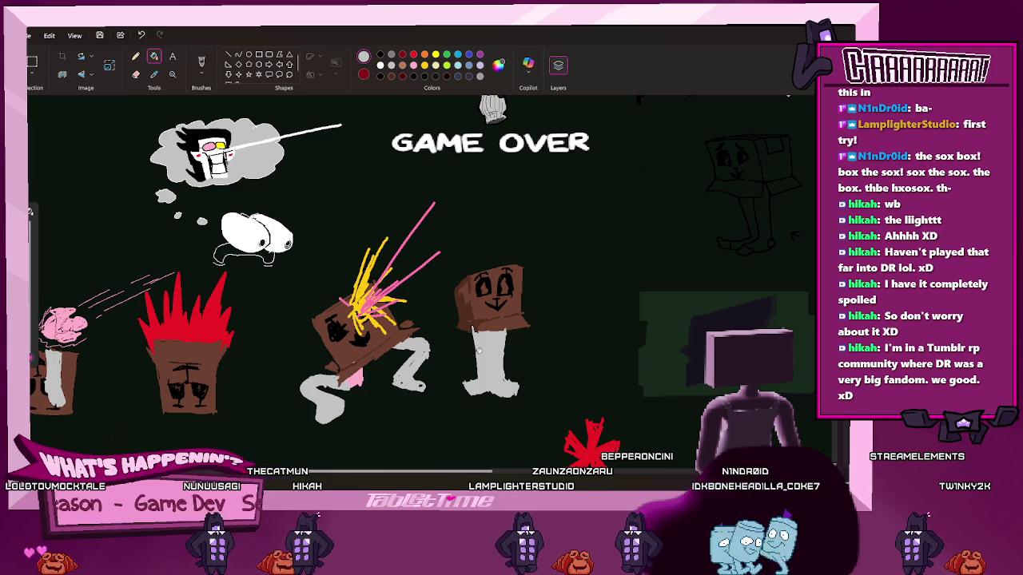
key("p")
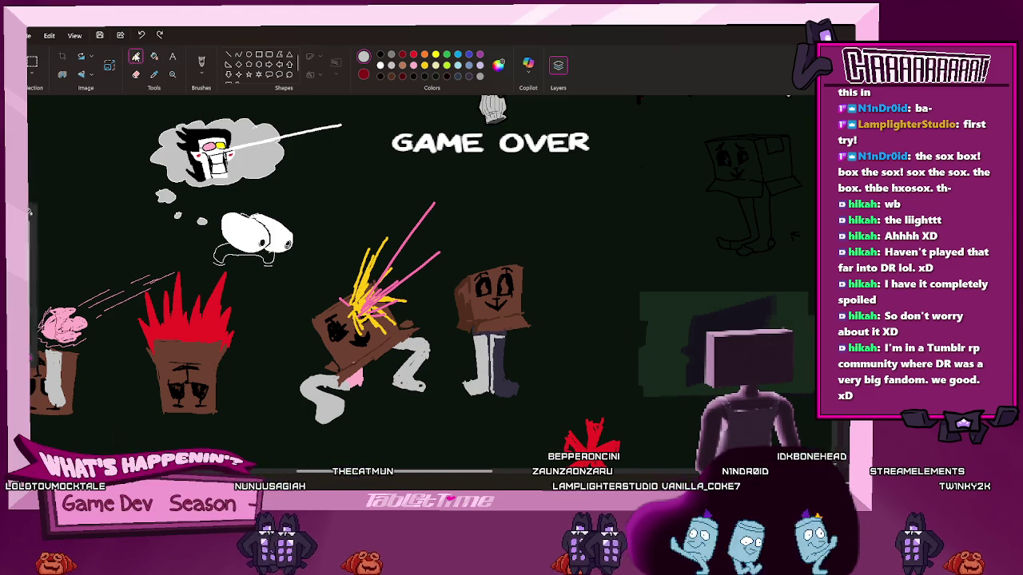
left_click_drag(494, 307, 499, 316)
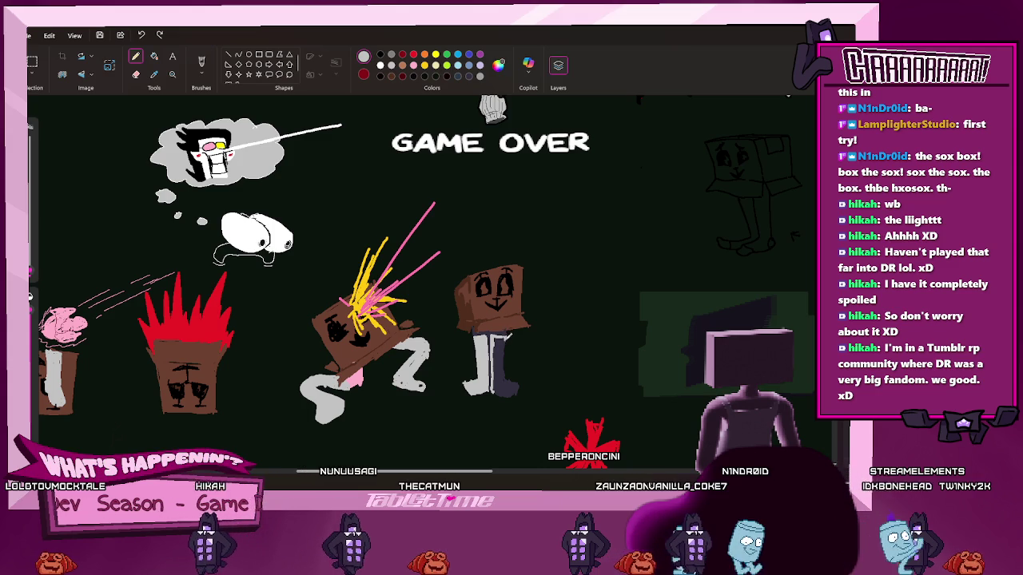
key("e")
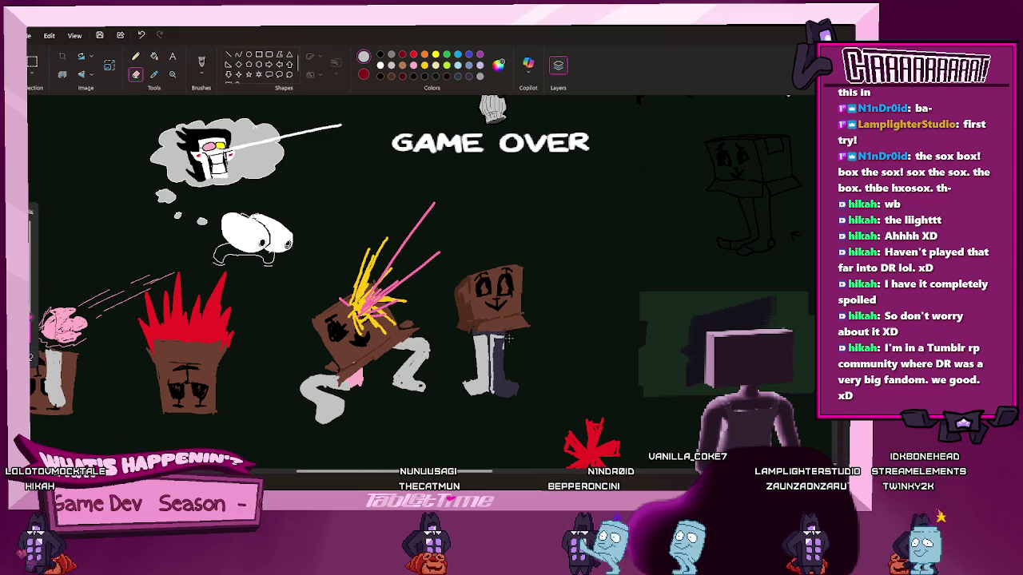
Fill the box character's dark grey legs with light grey
left_click(154, 56)
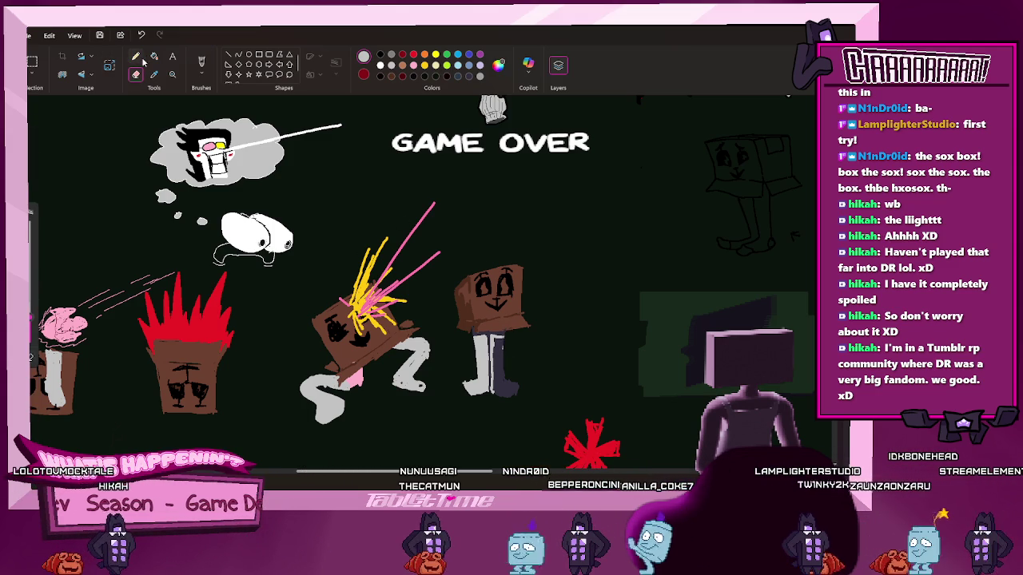
left_click(504, 386)
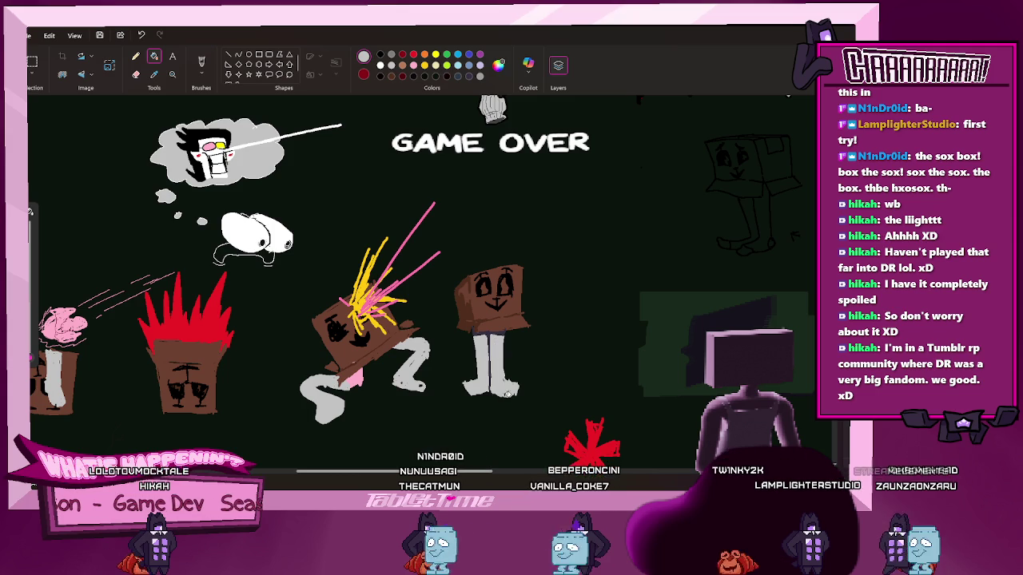
left_click(136, 56)
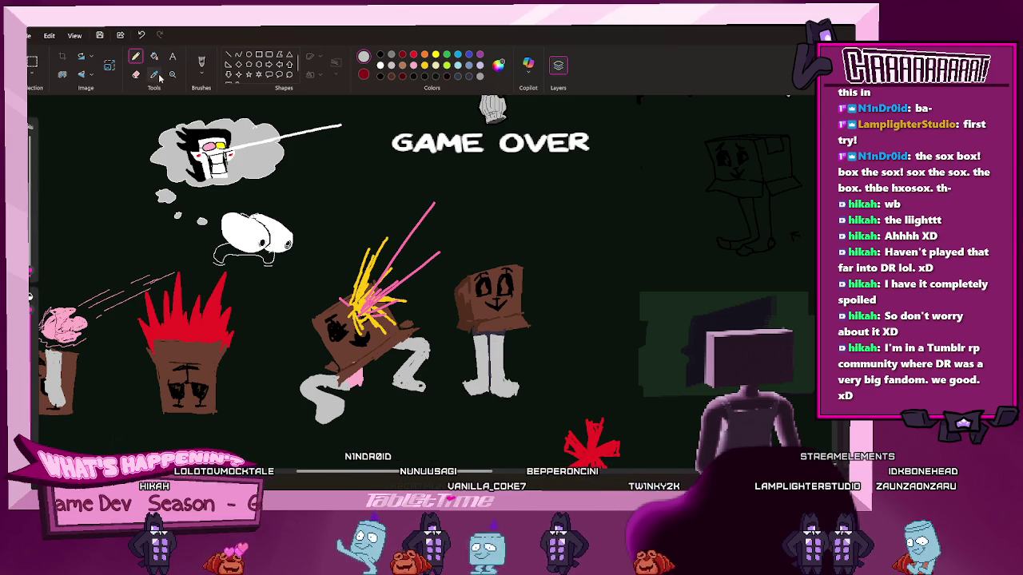
key("e")
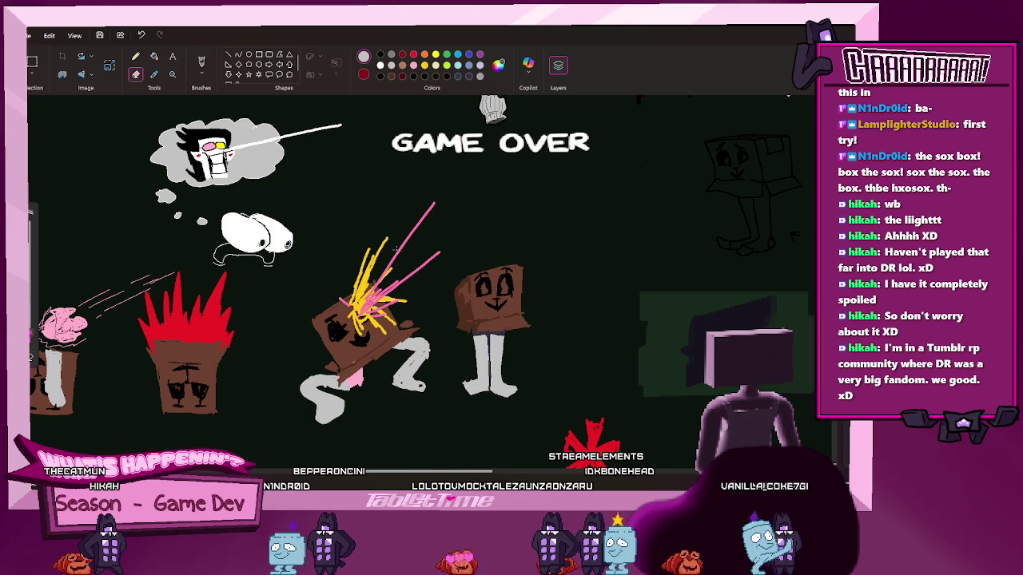
left_click(154, 56)
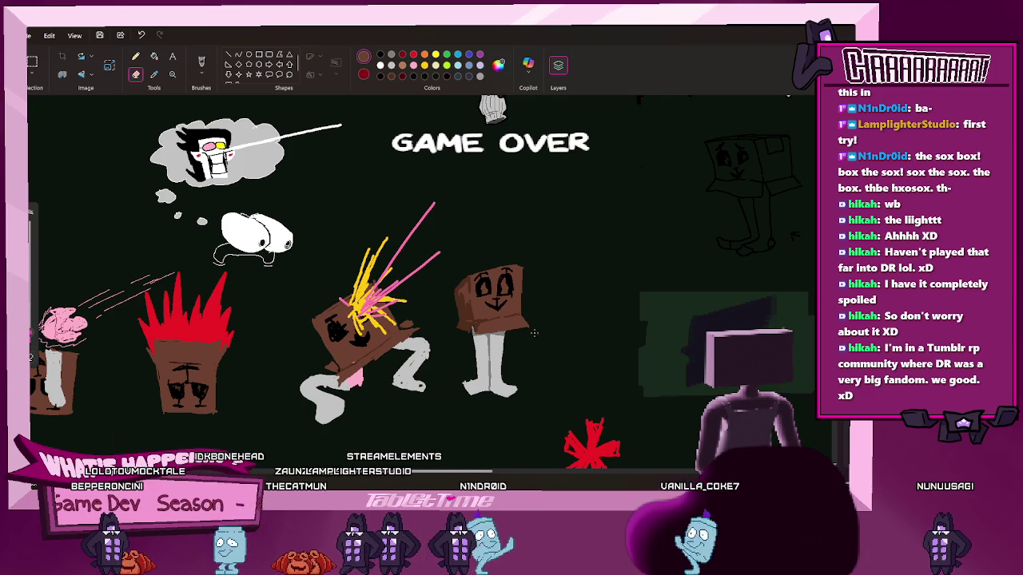
left_click(136, 56)
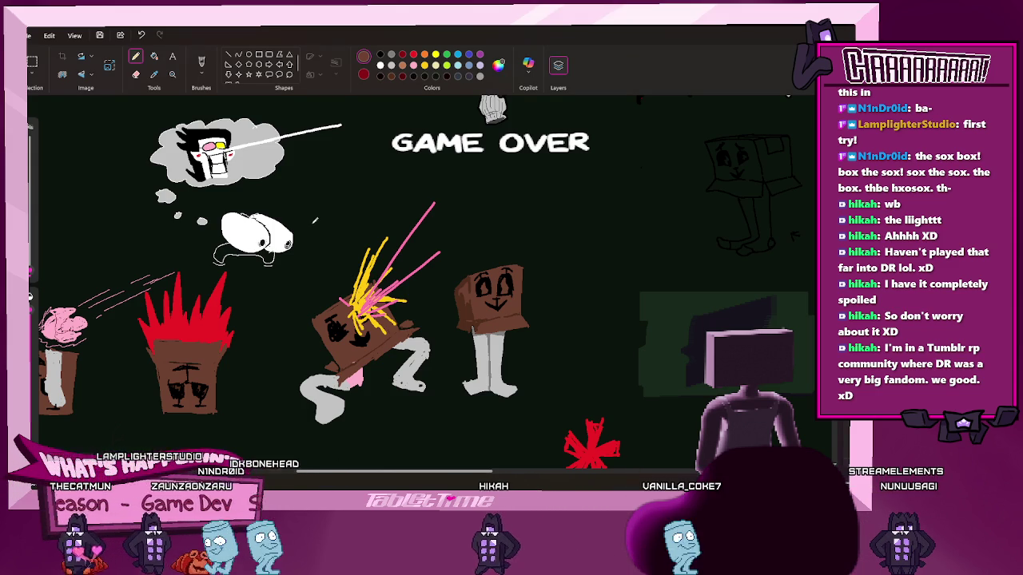
Zoom out to the key-art panel and rectangle-select the SOX THE BOX logo
scroll(314, 222, "down", 3)
scroll(262, 289, "down", 2)
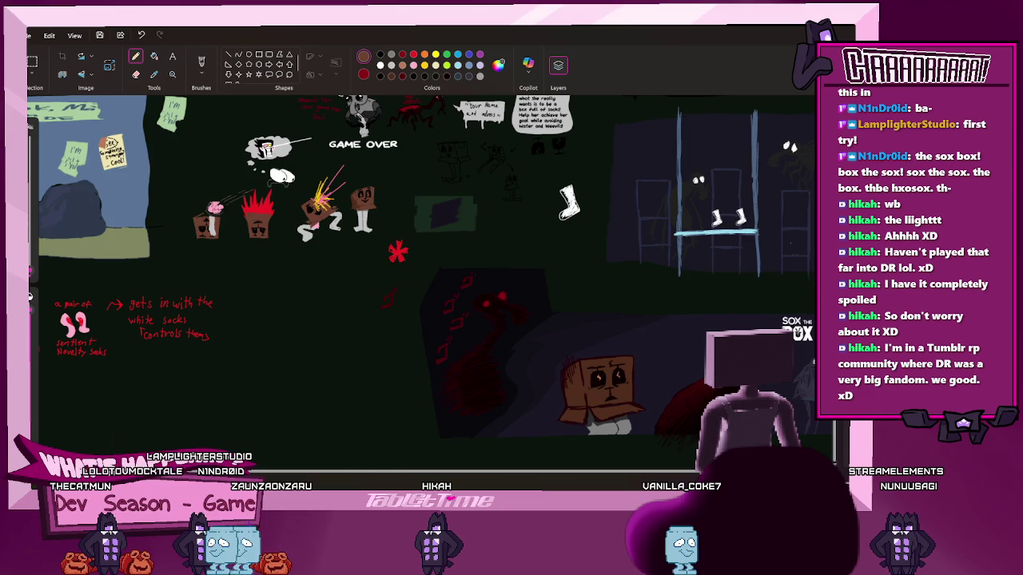
scroll(440, 479, "right", 1)
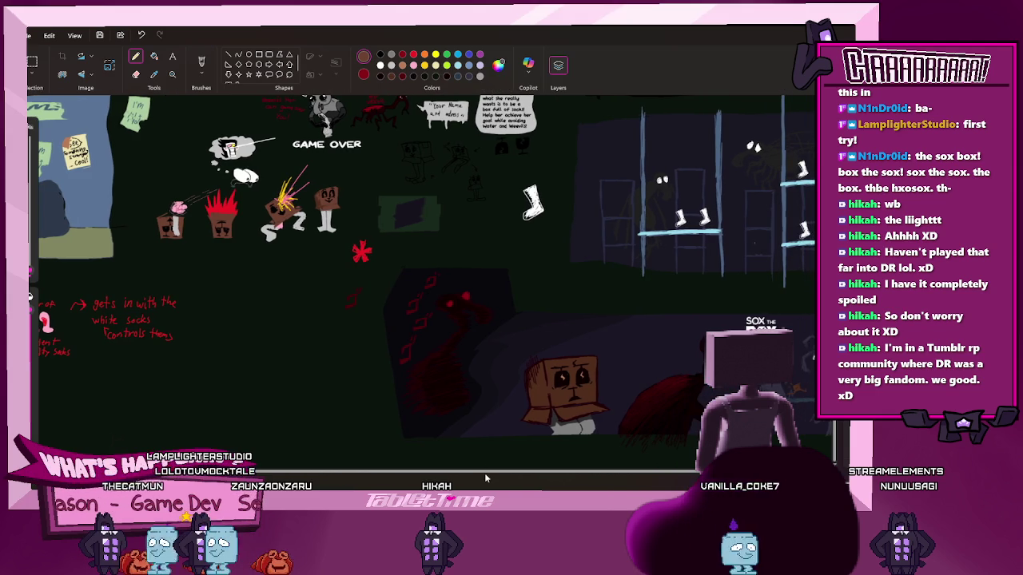
scroll(515, 467, "right", 2)
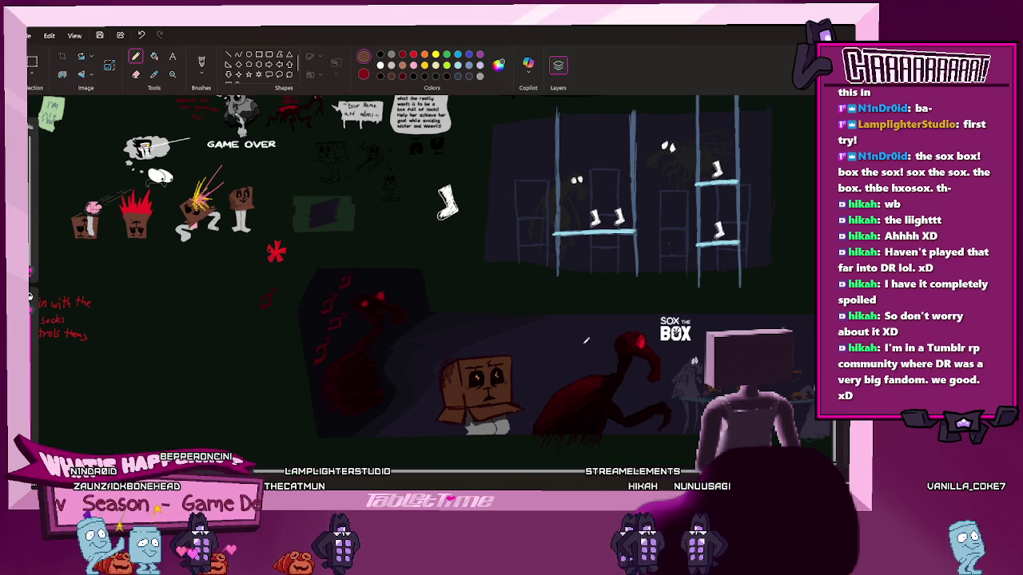
left_click(32, 61)
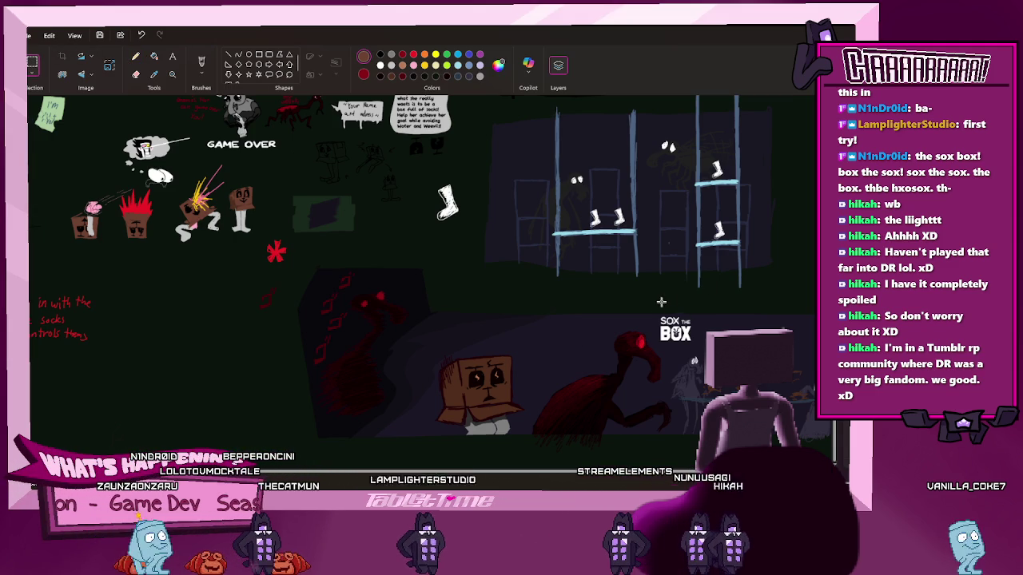
scroll(657, 306, "up", 2)
left_click_drag(652, 310, 708, 361)
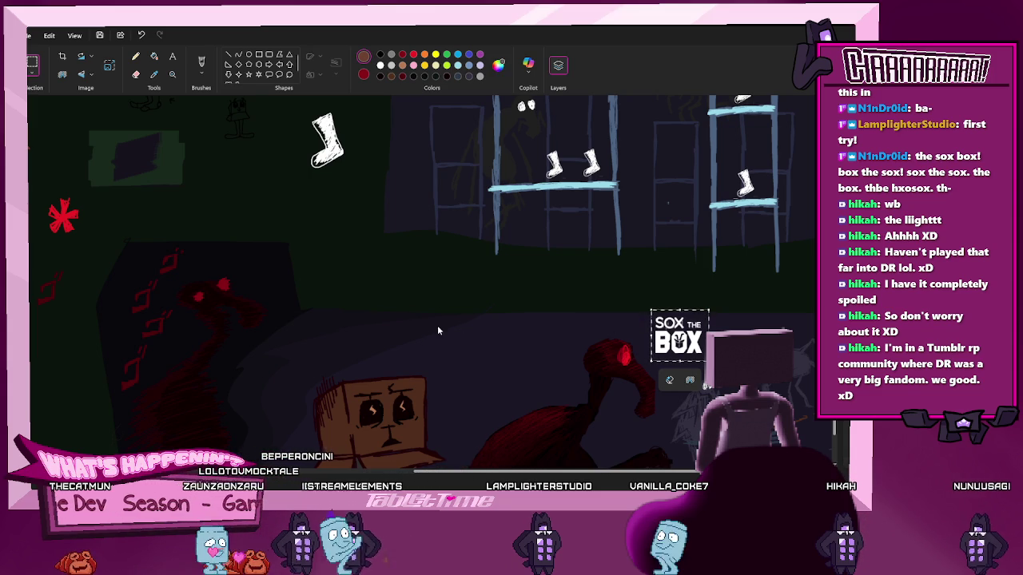
Reselect the SOX THE BOX logo, enlarge it to about double size, and extend the selection downward
left_click_drag(580, 260, 696, 365)
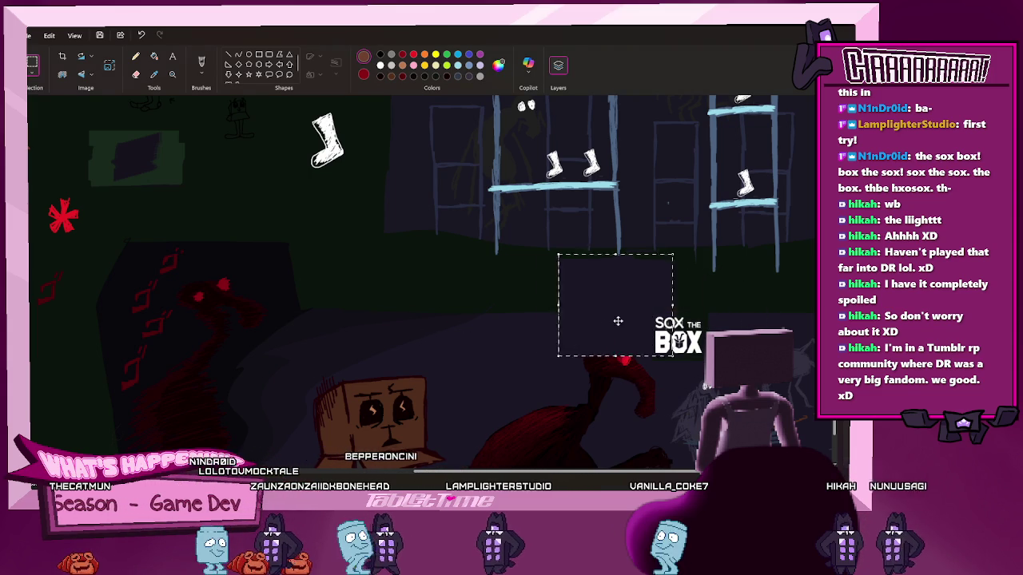
left_click_drag(641, 325, 454, 281)
key("ctrl+z")
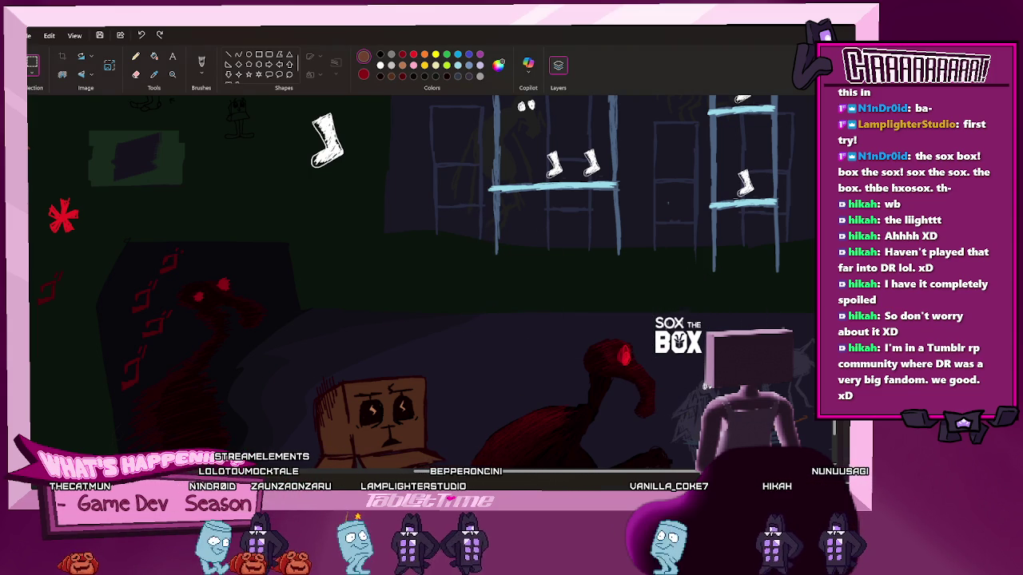
left_click(700, 292)
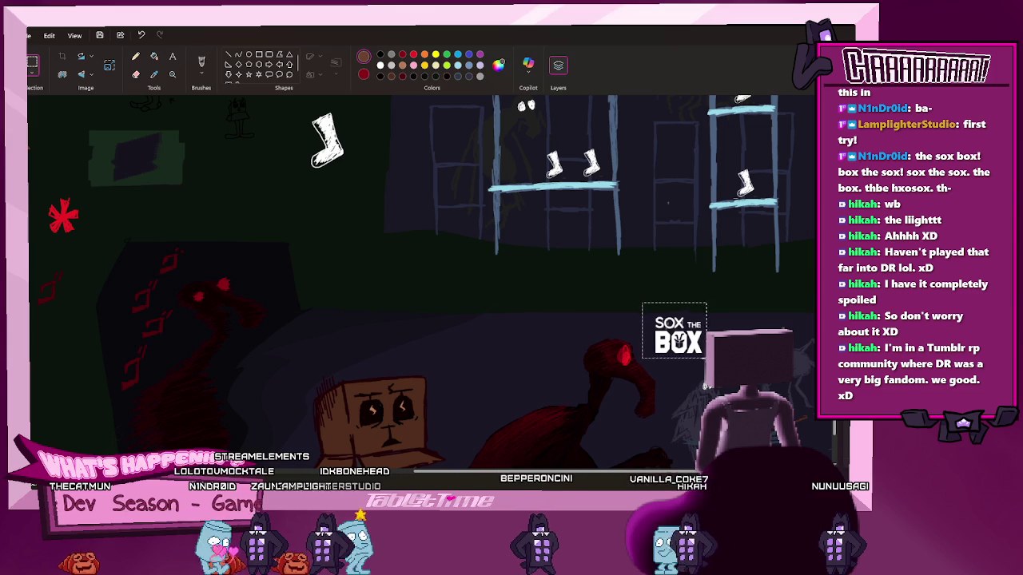
left_click_drag(663, 320, 710, 358)
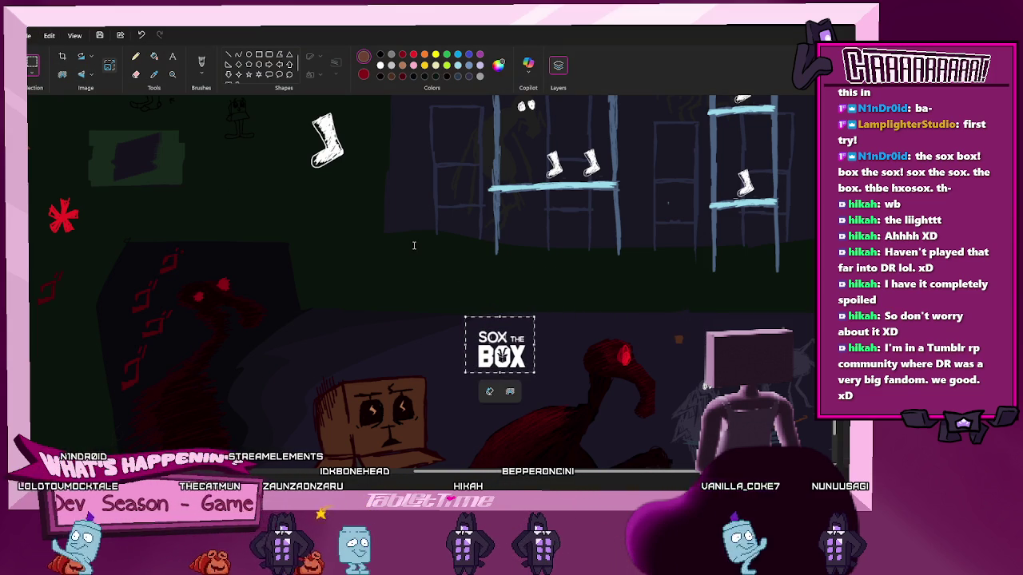
mouse_move(535, 374)
left_mouse_down()
mouse_move(603, 428)
mouse_move(511, 358)
left_mouse_up()
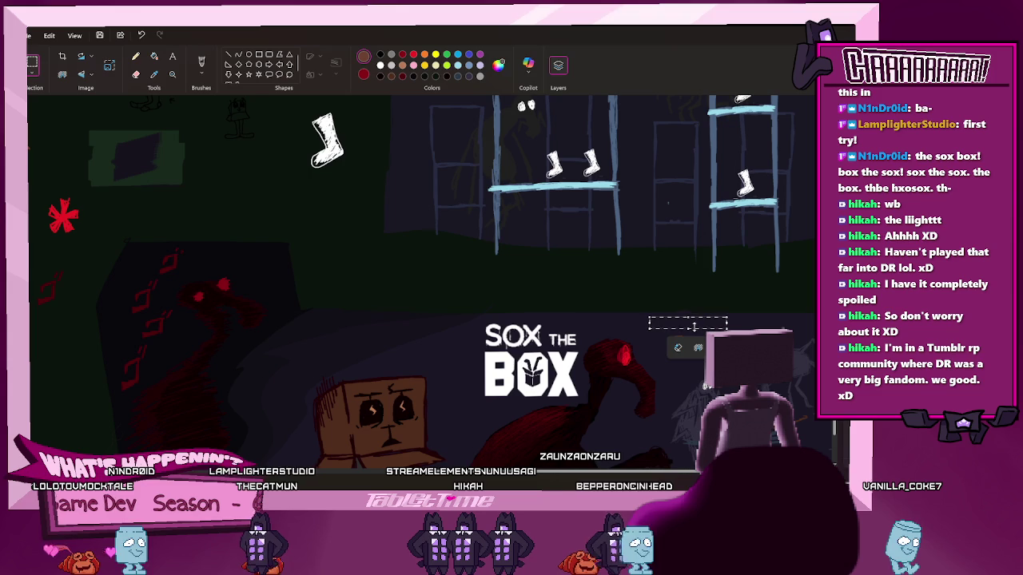
left_click_drag(688, 328, 695, 354)
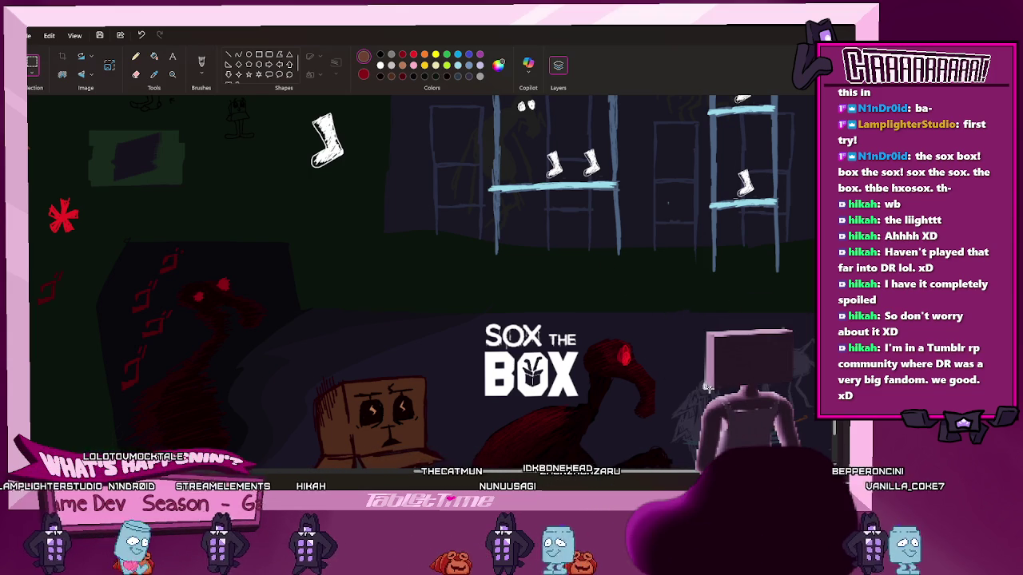
scroll(606, 265, "down", 3)
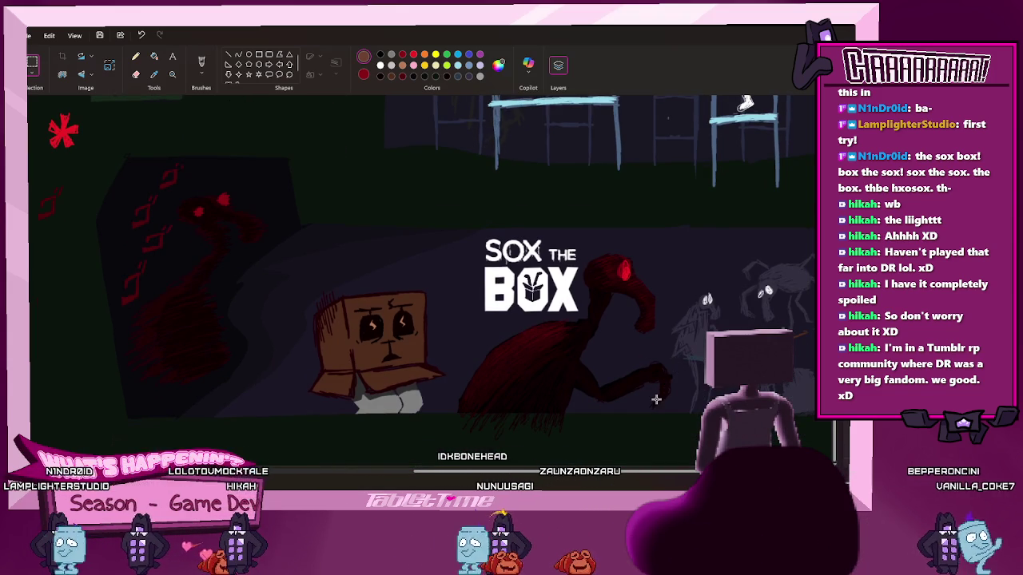
scroll(422, 255, "right", 3)
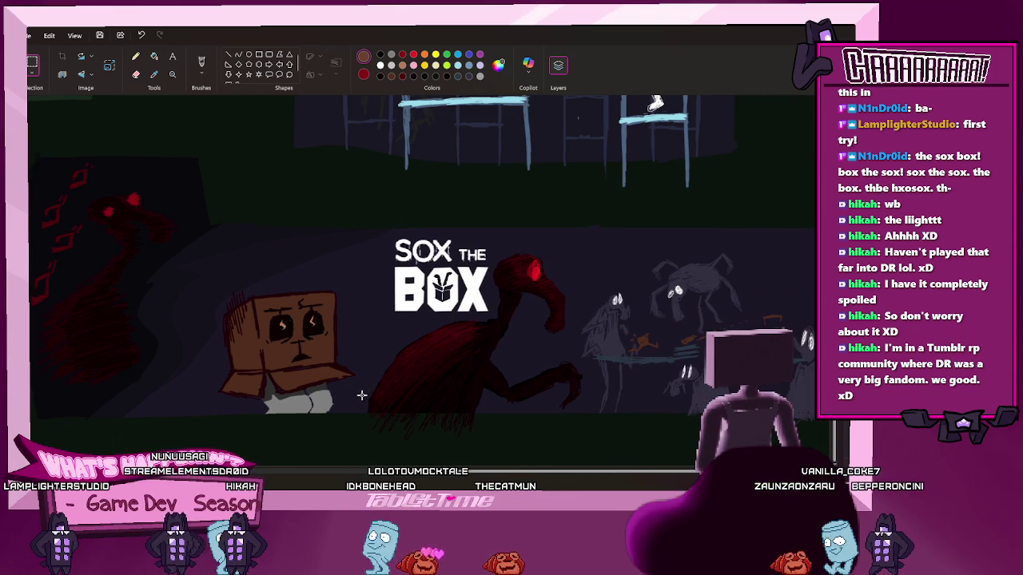
scroll(383, 392, "down", 1, "ctrl")
scroll(382, 400, "down", 1, "ctrl")
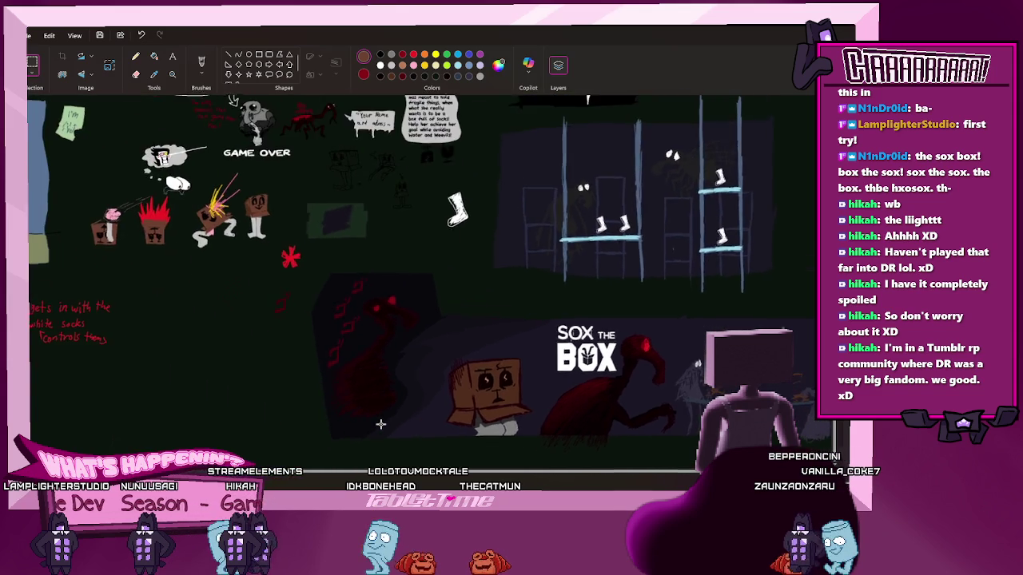
scroll(381, 411, "down", 1, "ctrl")
scroll(379, 424, "down", 1, "ctrl")
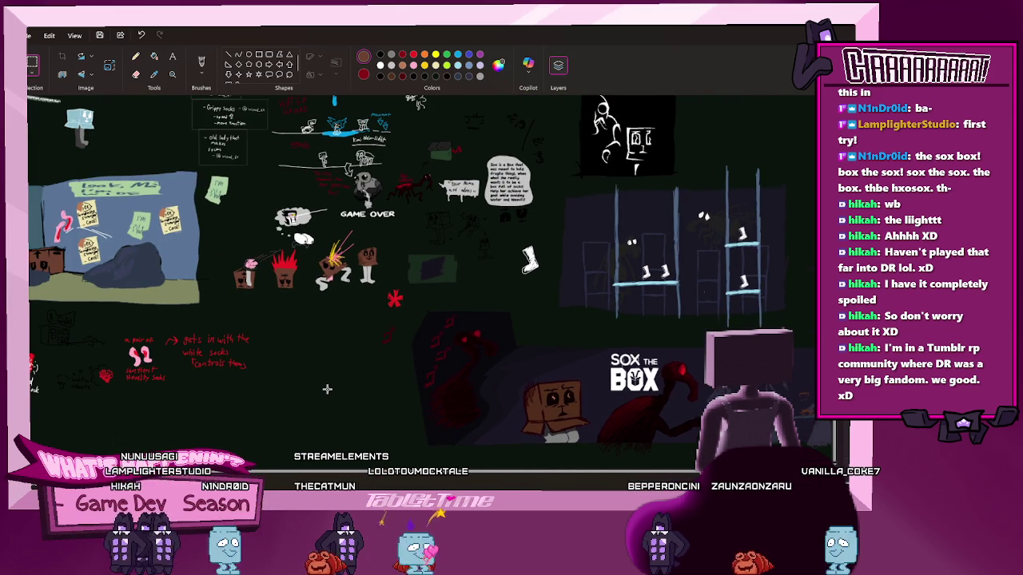
scroll(320, 389, "up", 1)
scroll(328, 381, "up", 5)
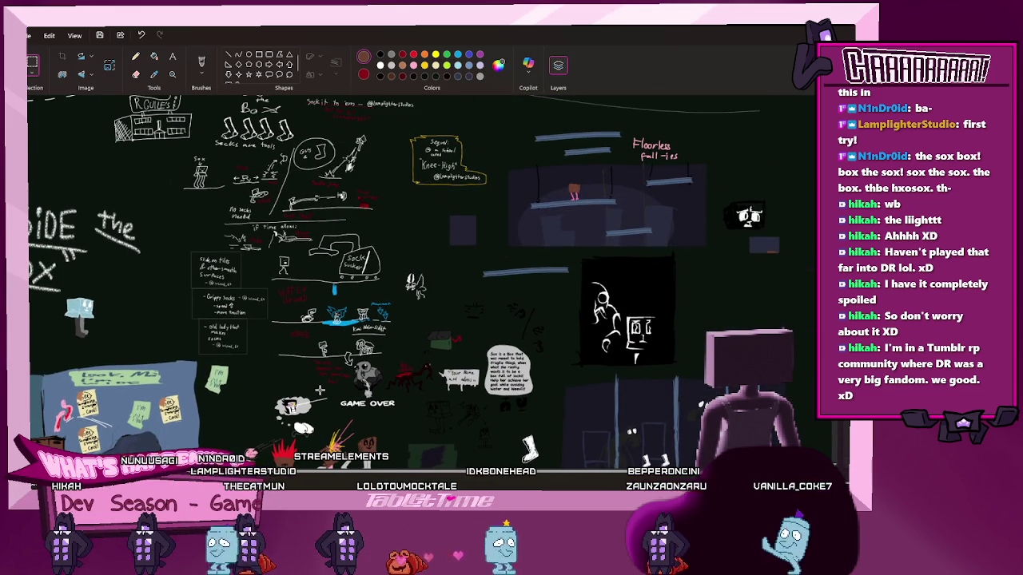
scroll(337, 373, "up", 1)
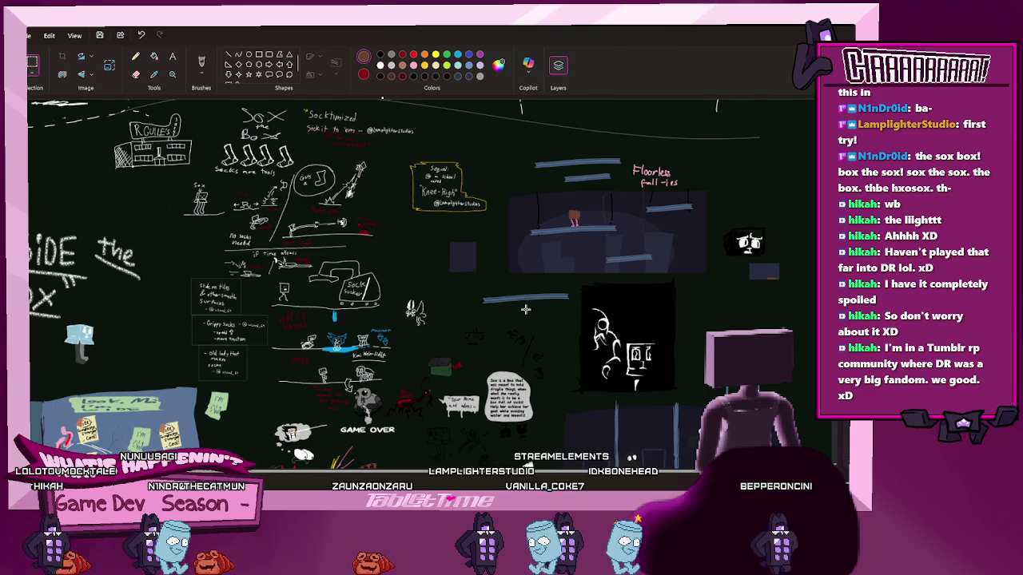
scroll(481, 252, "down", 5)
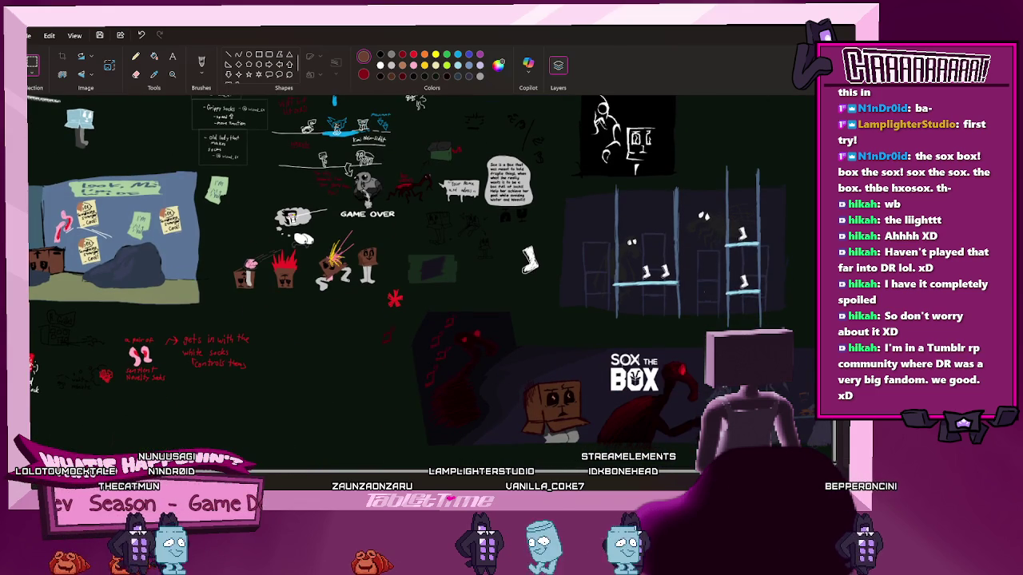
scroll(367, 475, "left", 2)
scroll(368, 476, "left", 3)
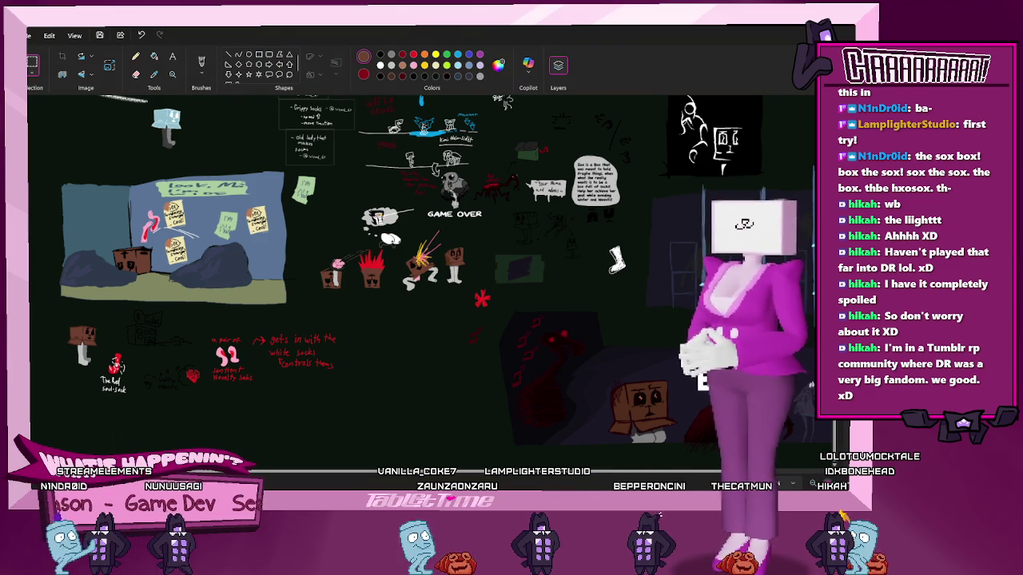
scroll(419, 454, "up", 3)
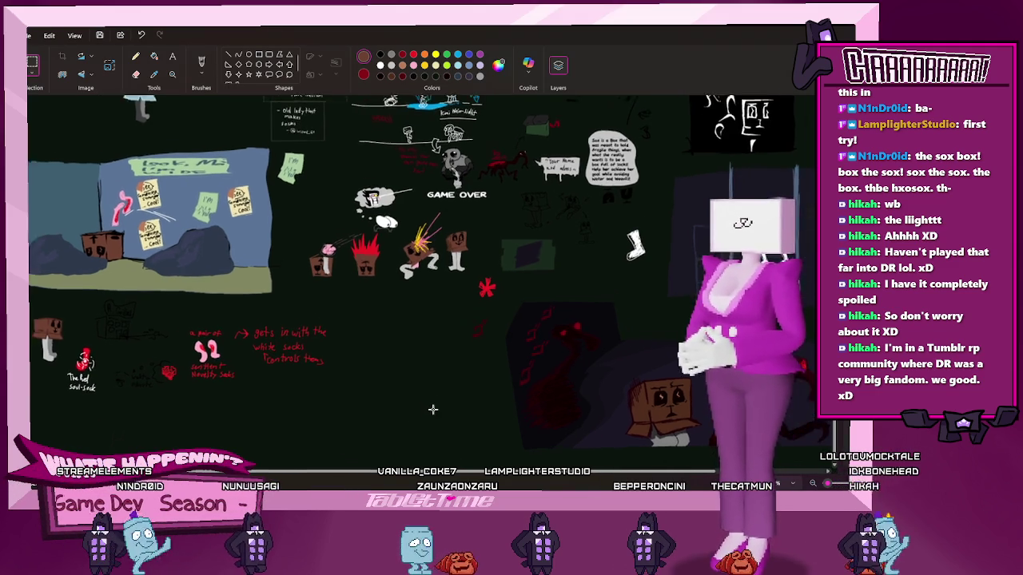
scroll(432, 335, "up", 2)
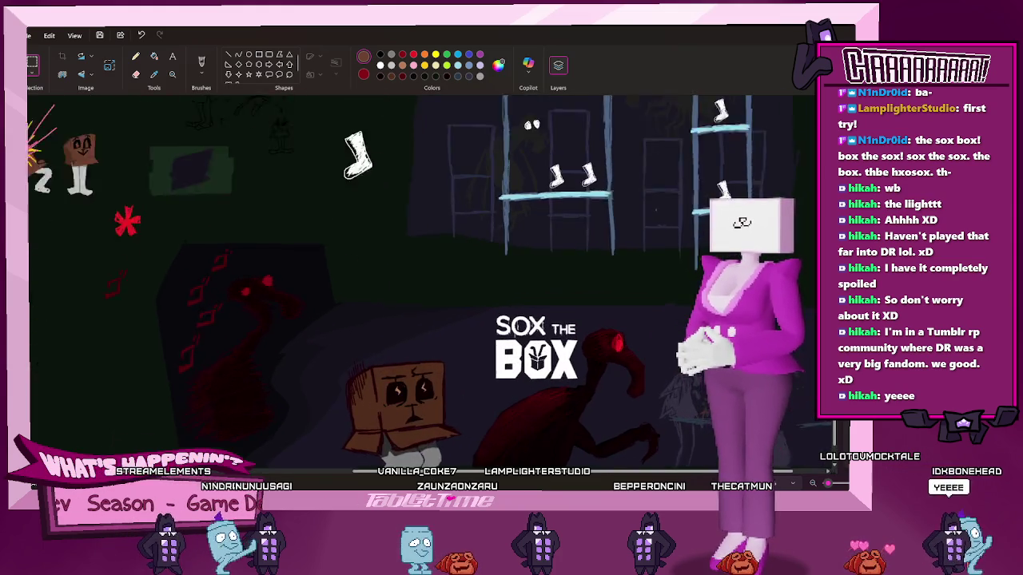
scroll(431, 336, "up", 2)
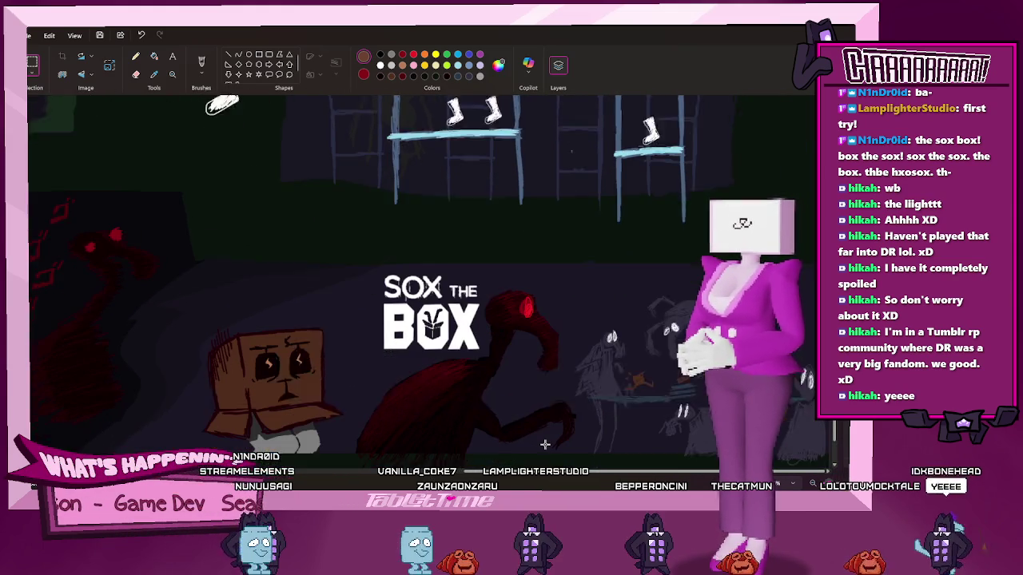
scroll(546, 432, "down", 5)
scroll(546, 431, "up", 5)
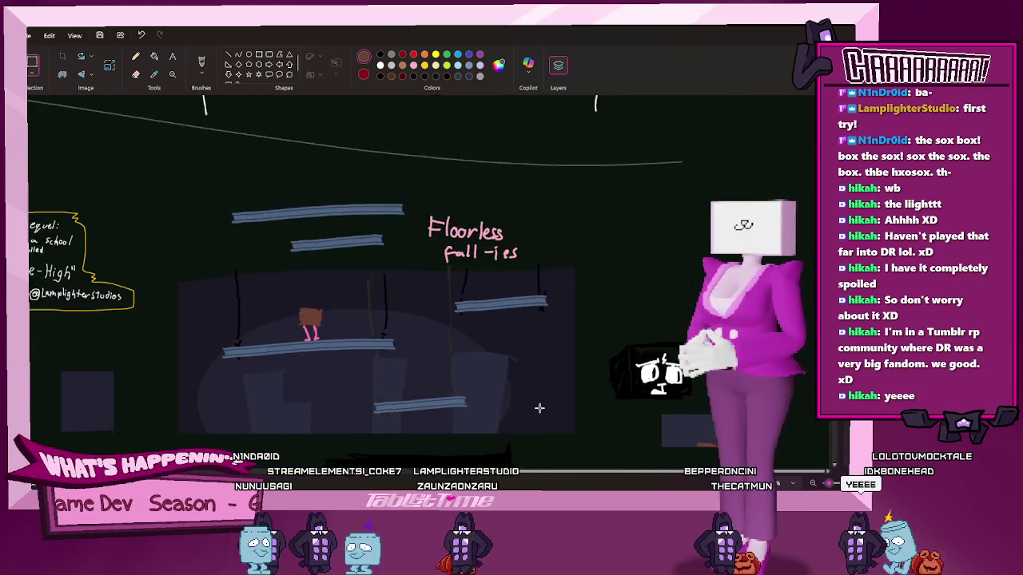
scroll(536, 407, "down", 2)
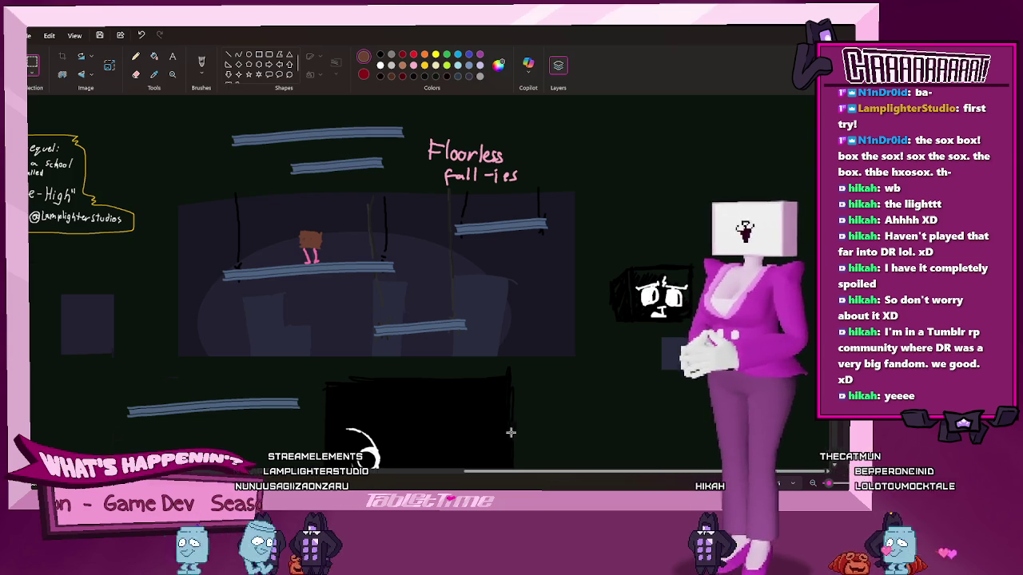
scroll(517, 415, "up", 2)
scroll(520, 400, "down", 1)
scroll(523, 432, "down", 6)
left_click_drag(529, 470, 68, 378)
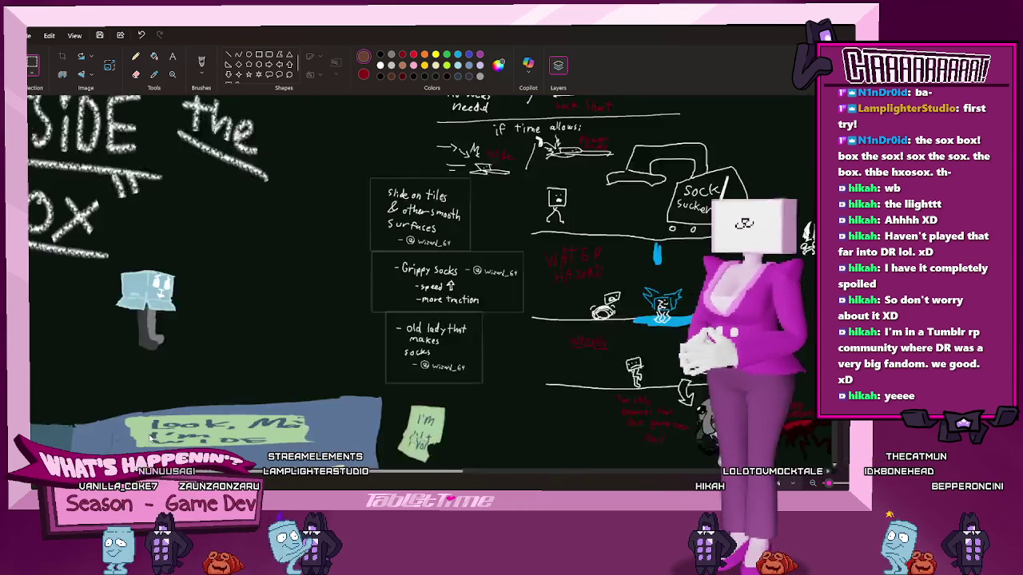
scroll(68, 378, "down", 2)
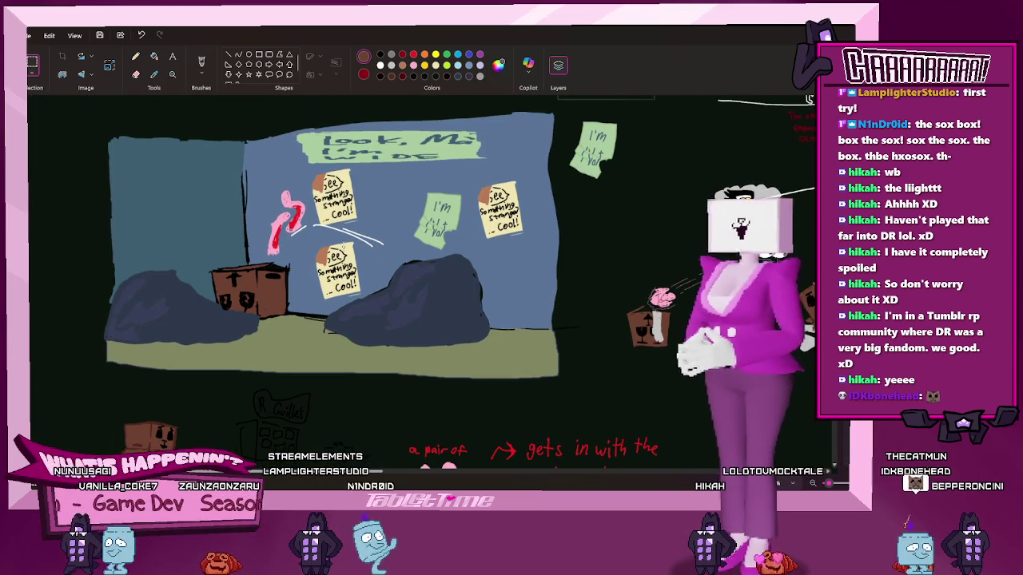
scroll(327, 194, "down", 4)
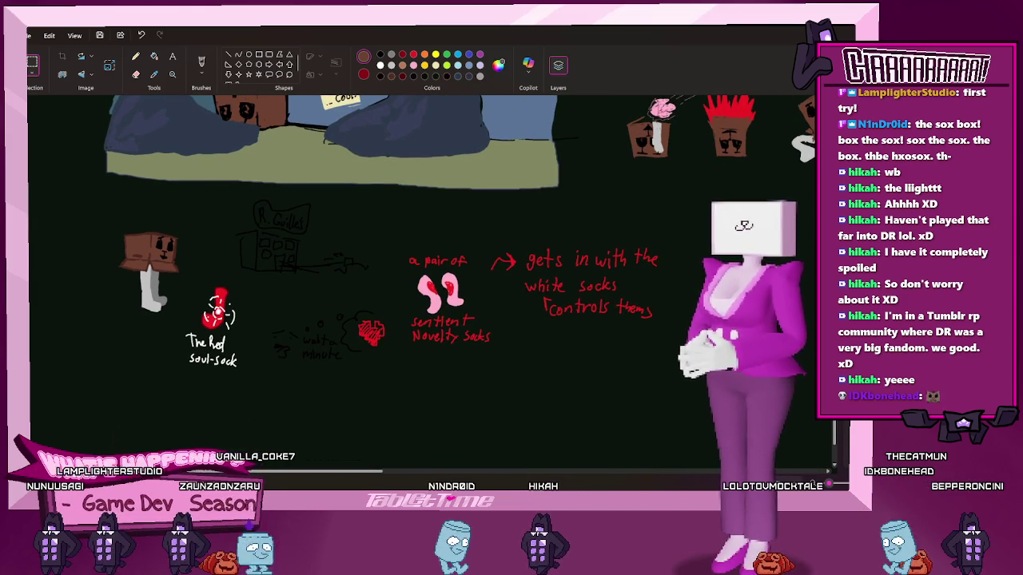
scroll(395, 361, "right", 10)
scroll(274, 342, "up", 4)
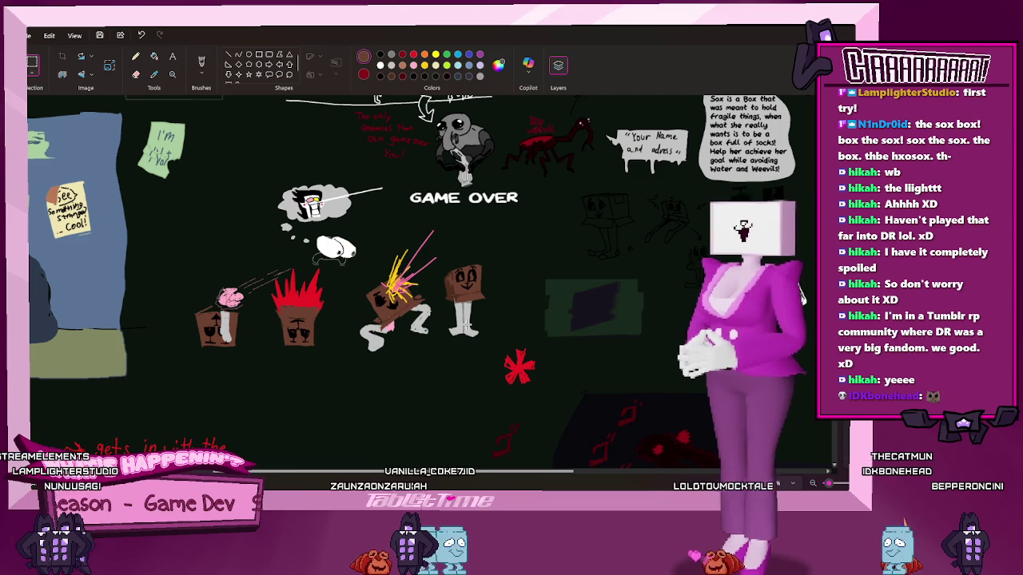
scroll(420, 356, "down", 2)
scroll(430, 420, "up", 7)
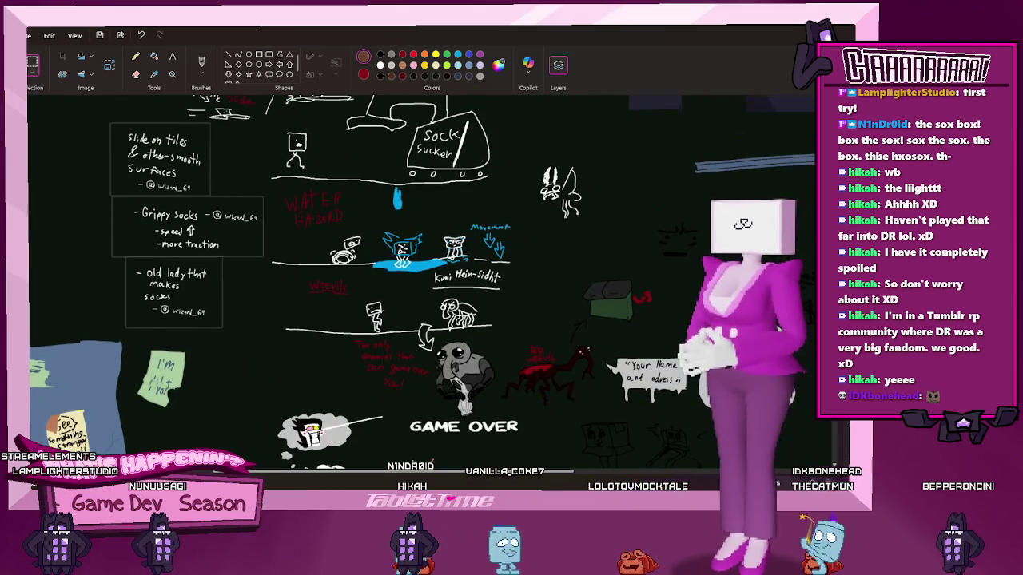
scroll(541, 383, "right", 5)
scroll(542, 384, "right", 5)
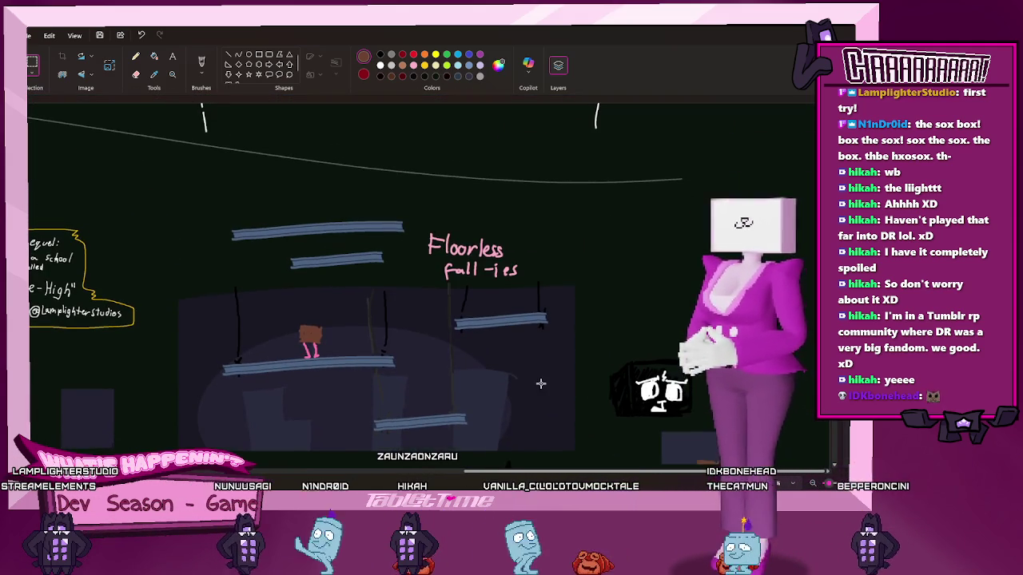